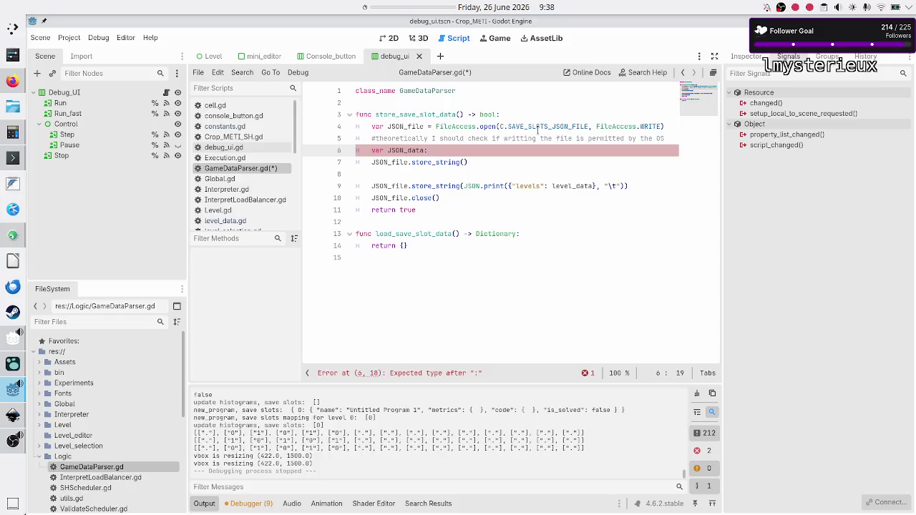
- Look up the JSON class in the built-in docs and highlight the JSON.stringify example call
left_click(640, 74)
type("json")
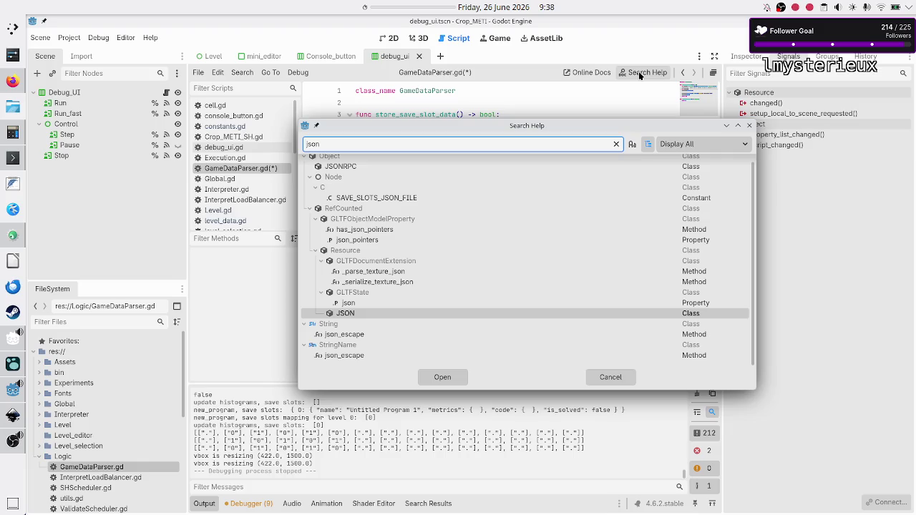
key("Return")
scroll(563, 135, "down", 5)
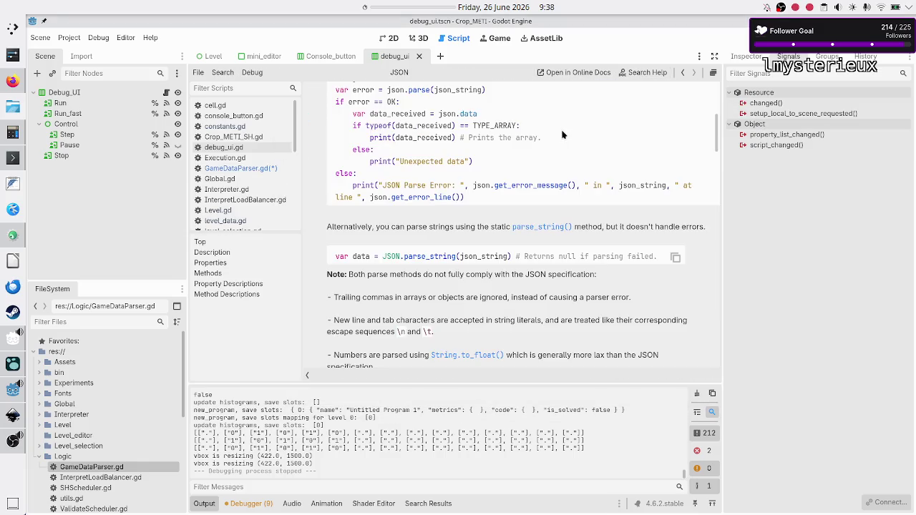
scroll(563, 134, "down", 1)
scroll(563, 135, "up", 3)
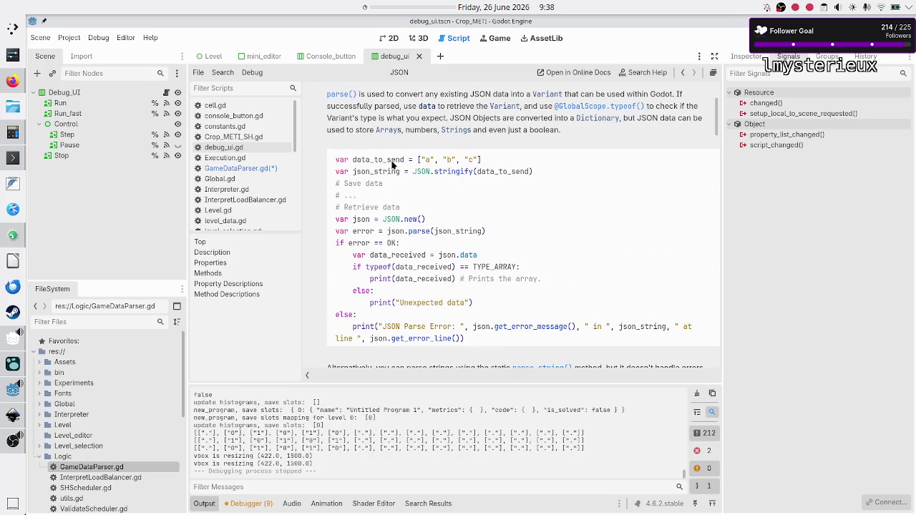
left_click_drag(400, 161, 390, 256)
left_click(503, 153)
left_click_drag(413, 172, 536, 172)
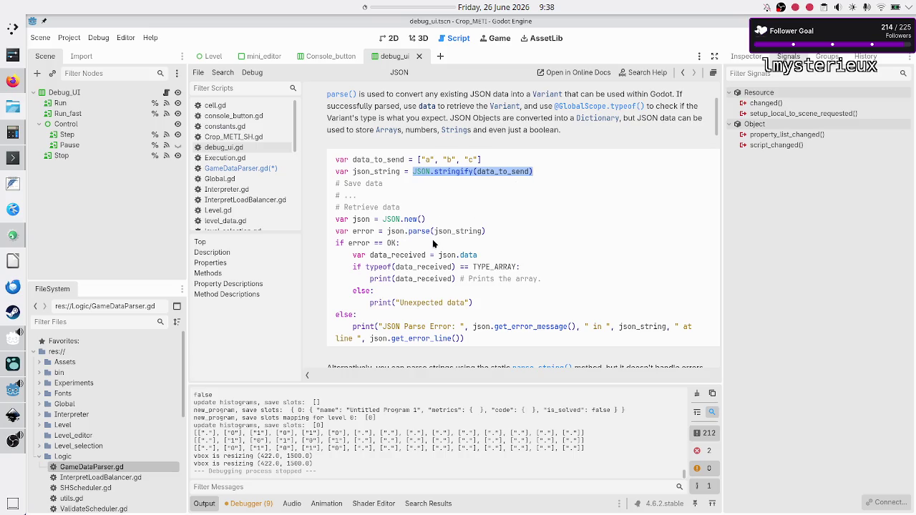
- Read further down the JSON reference, then return to GameDataParser.gd
scroll(433, 242, "down", 1)
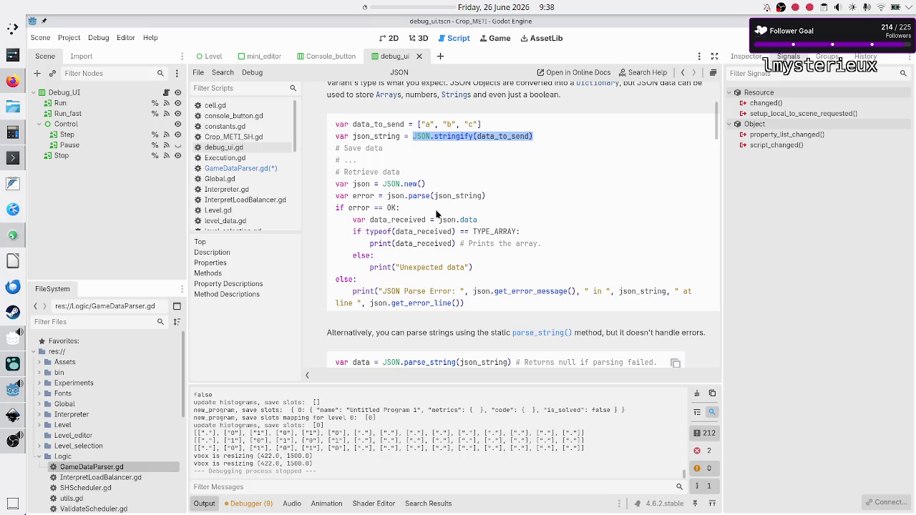
scroll(437, 214, "down", 1)
scroll(438, 214, "down", 3)
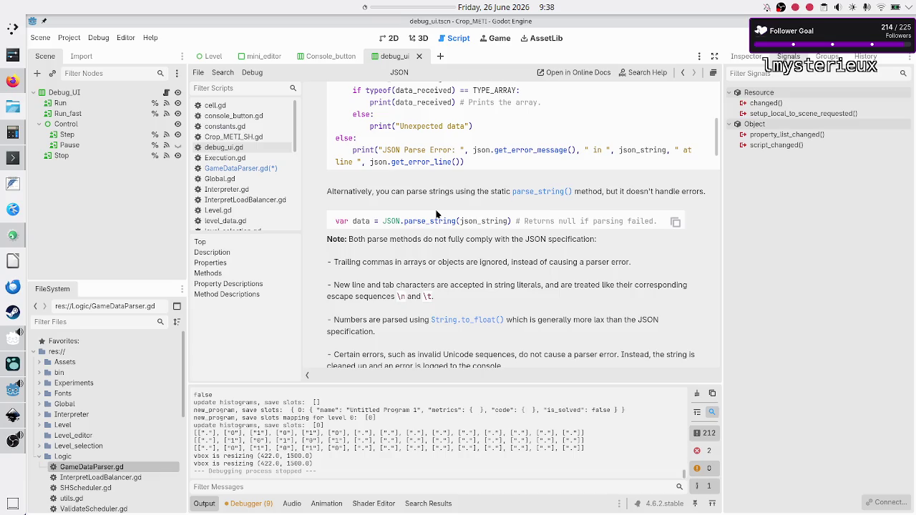
scroll(437, 214, "down", 5)
scroll(437, 214, "down", 4)
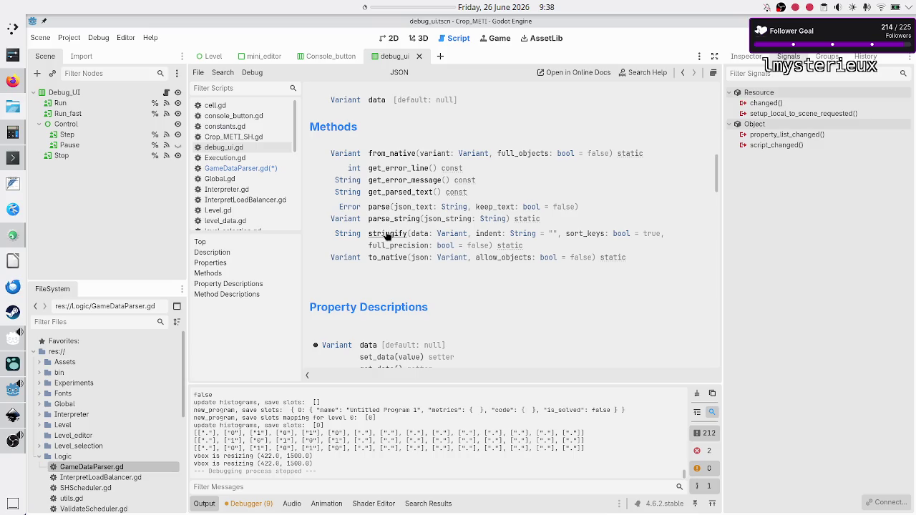
left_click(251, 170)
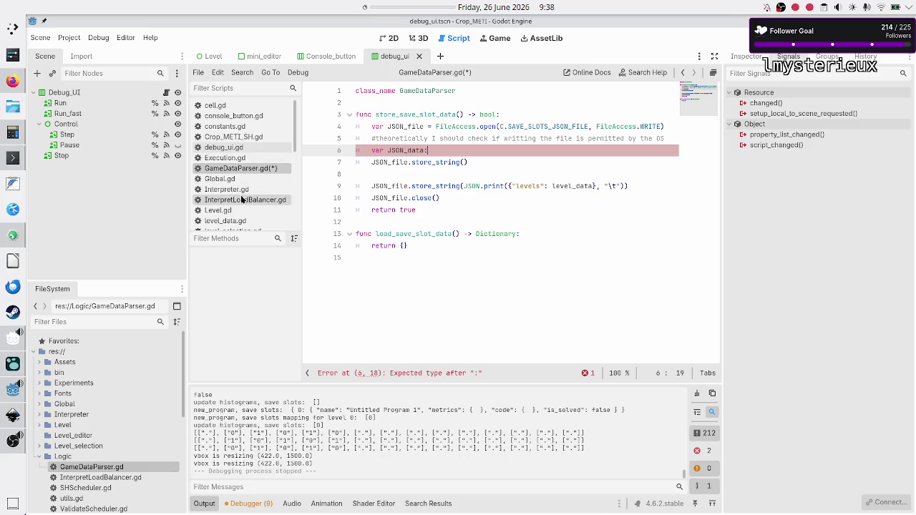
- Search the JSON reference for store_string, finding no match, then switch to Firefox's Saving games docs
scroll(241, 199, "down", 8)
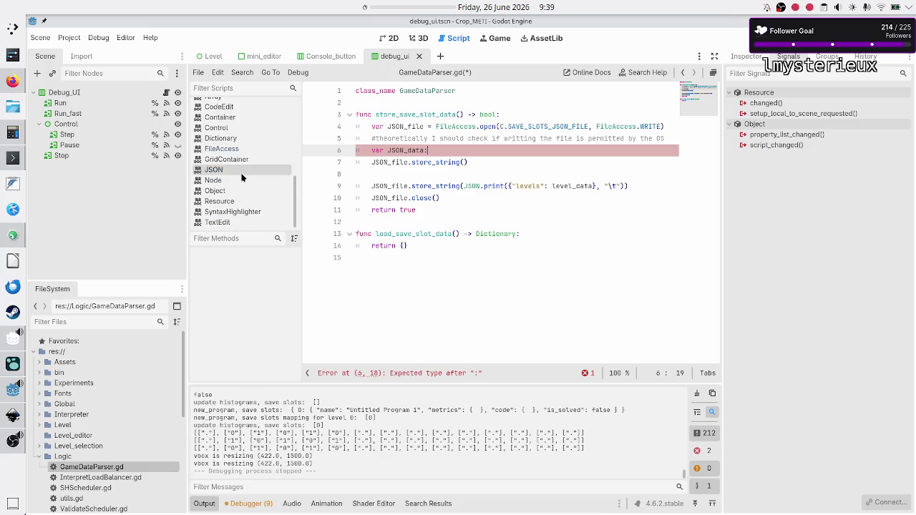
left_click(241, 175)
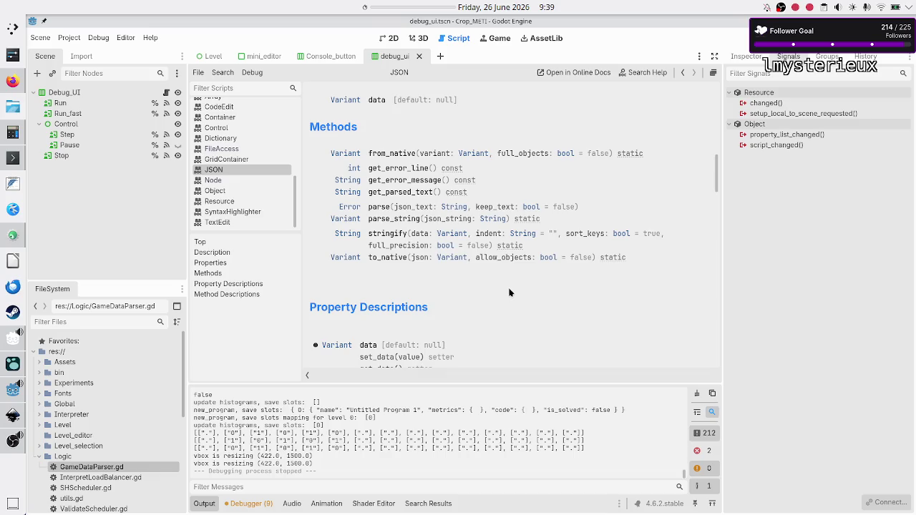
key("ctrl+f")
type("store_string")
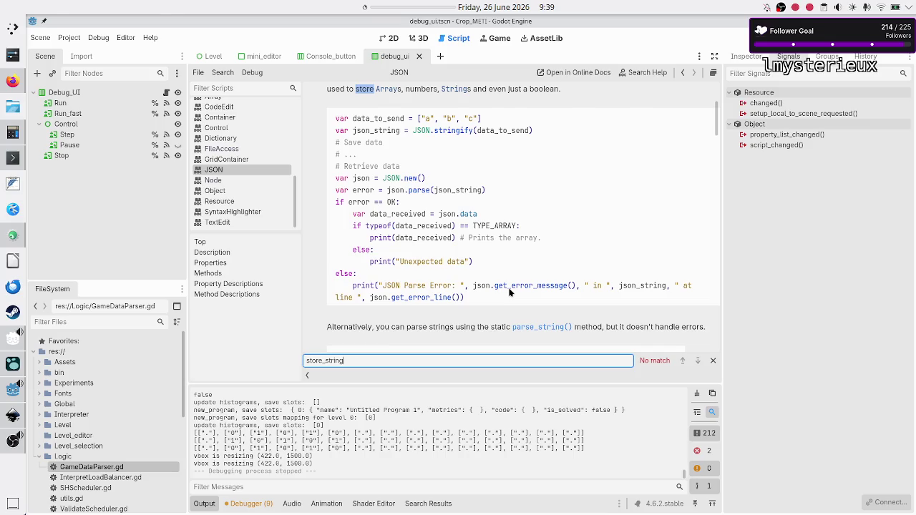
key("alt+Tab")
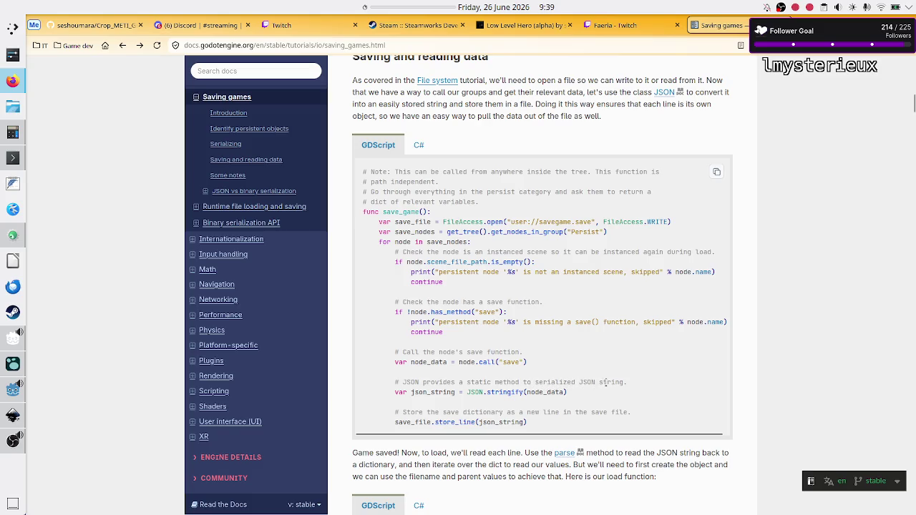
- Highlight stringify in the save_game example, then go back to Godot's JSON reference
double_click(507, 393)
key("alt+Tab")
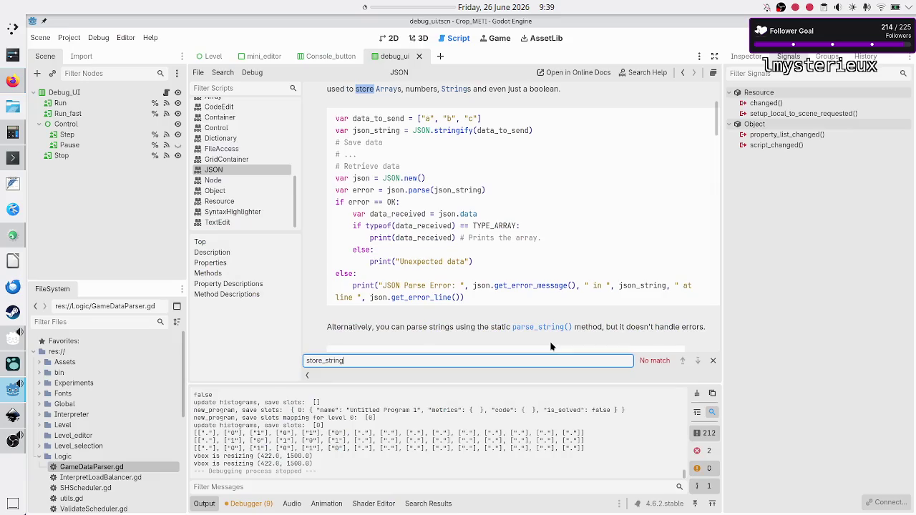
left_click(13, 157)
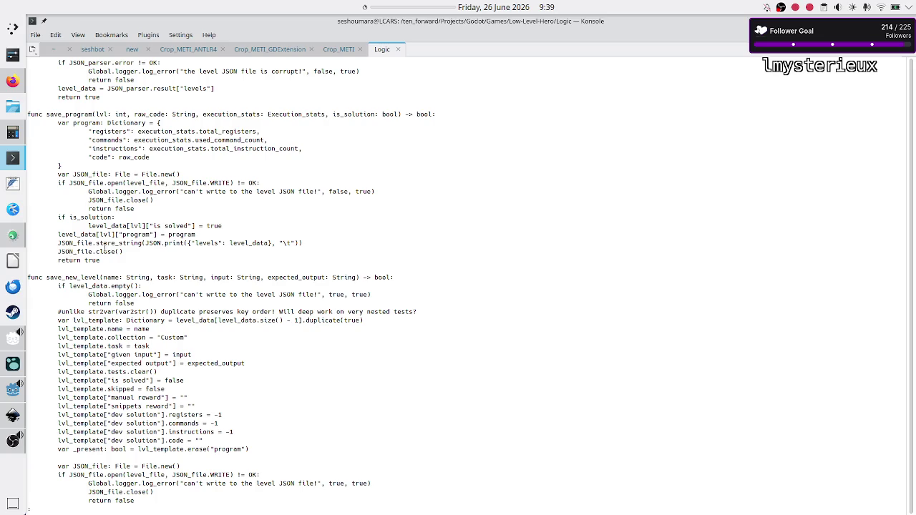
double_click(128, 243)
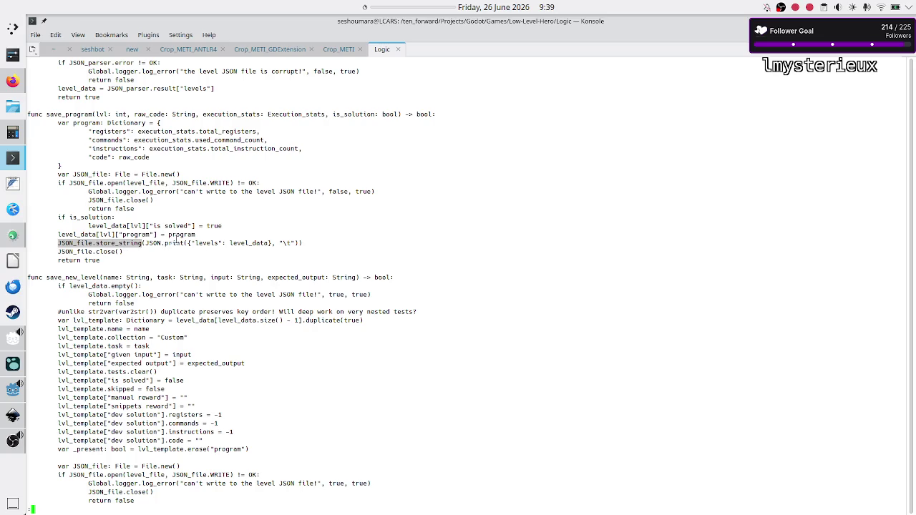
double_click(100, 244)
double_click(166, 244)
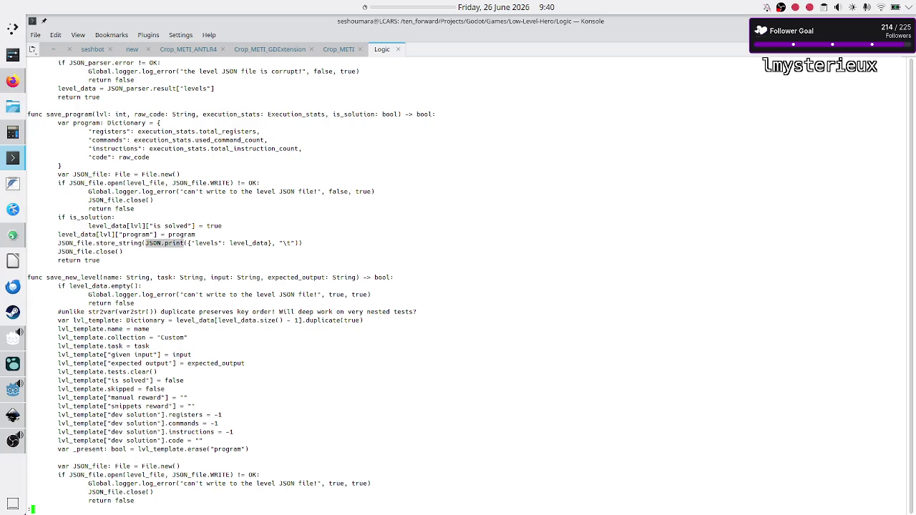
key("alt+Tab")
left_click(434, 257)
- Search the JSON reference for print and step back and forth through its matches
key("ctrl+f")
type("print")
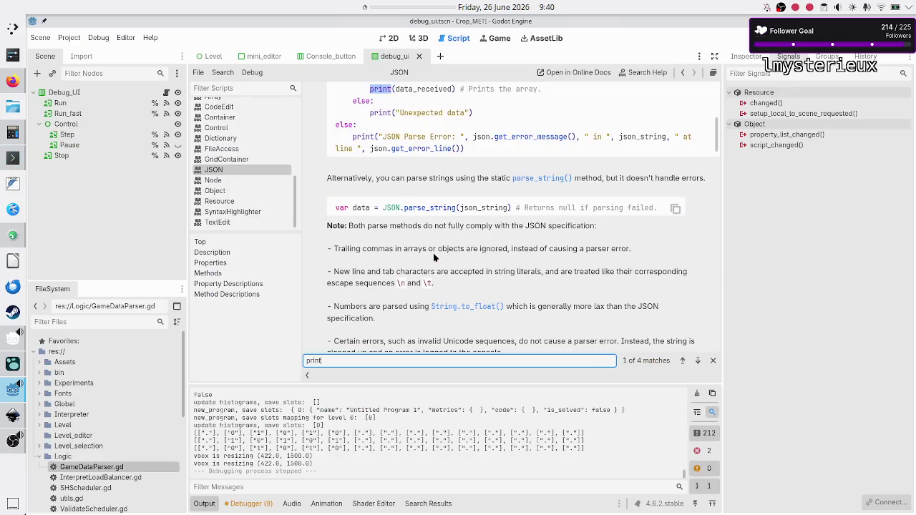
scroll(499, 159, "up", 3)
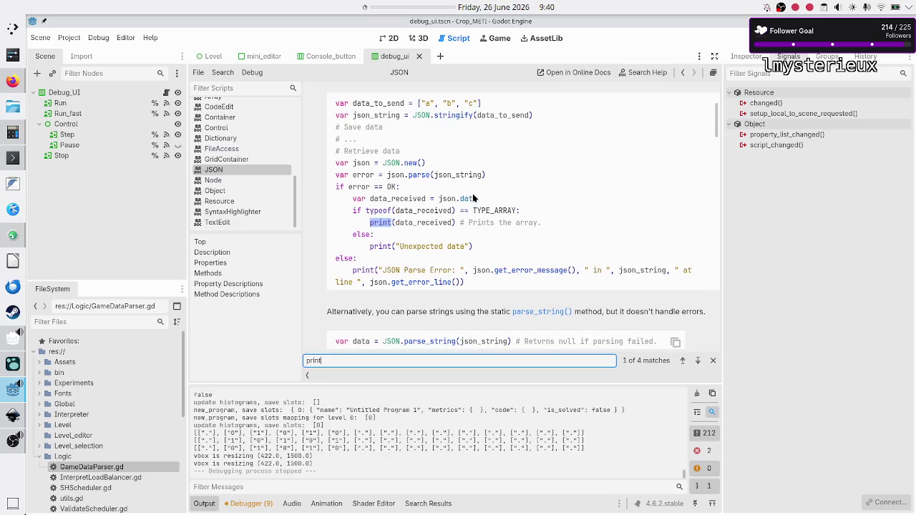
left_click(699, 361)
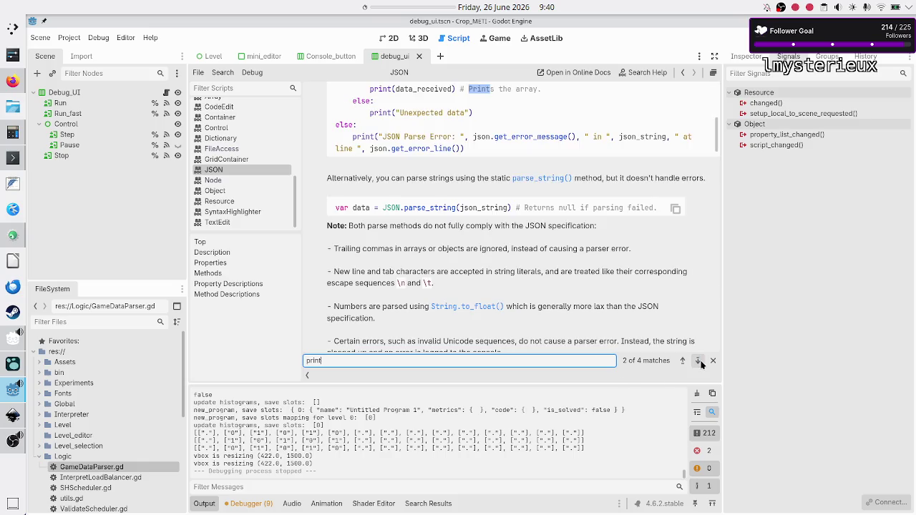
left_click(699, 361)
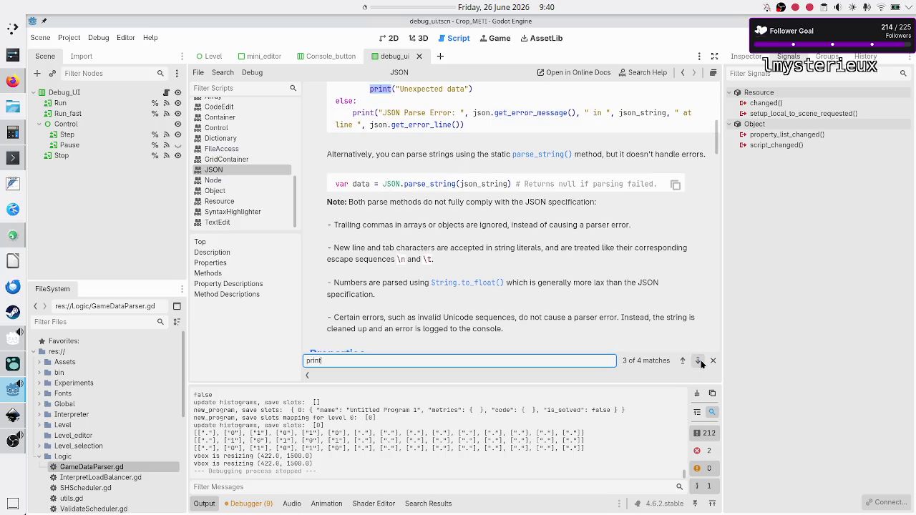
left_click(699, 361)
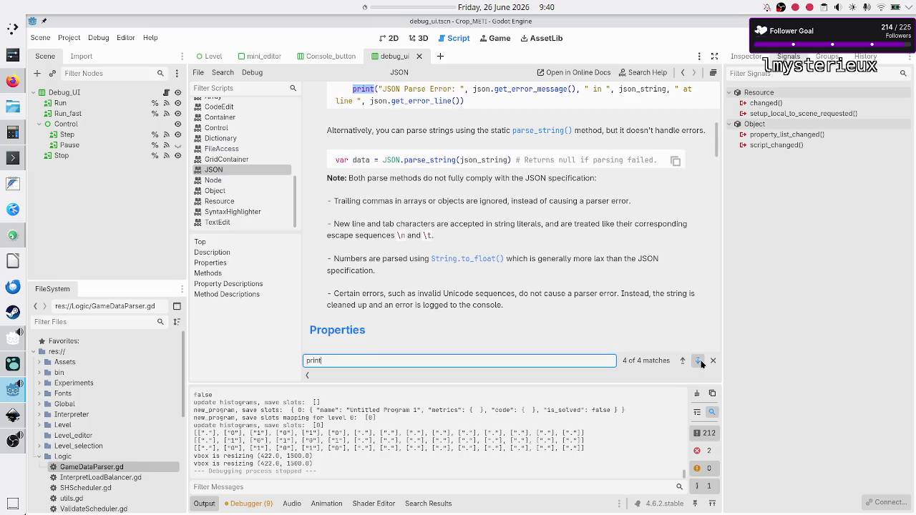
left_click(700, 363)
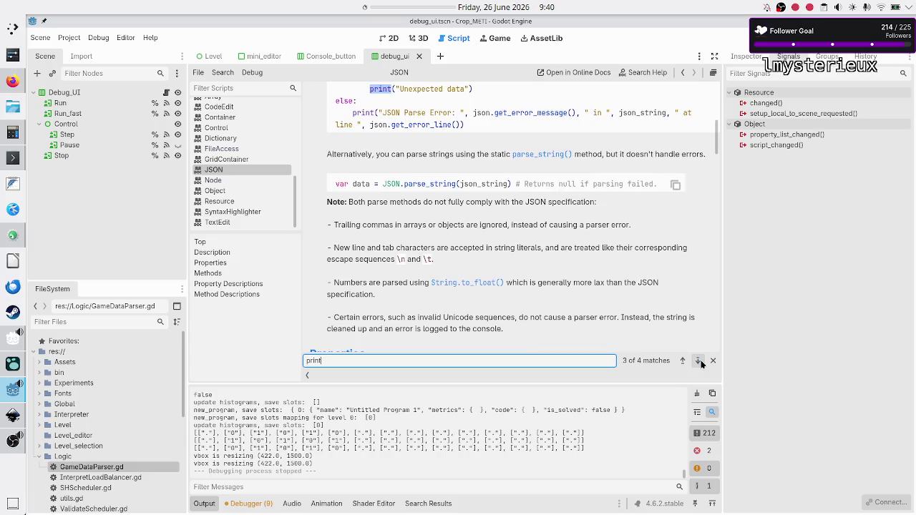
left_click(701, 363)
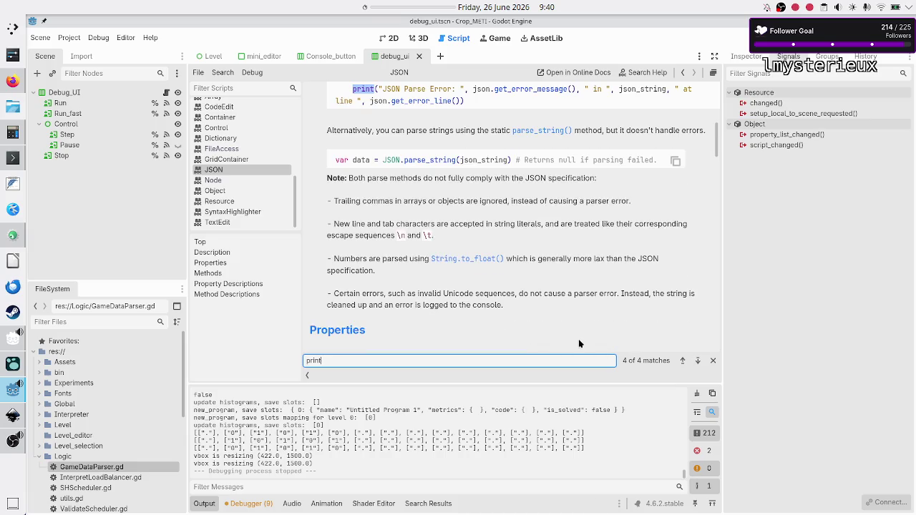
scroll(545, 320, "up", 10)
scroll(545, 320, "down", 15)
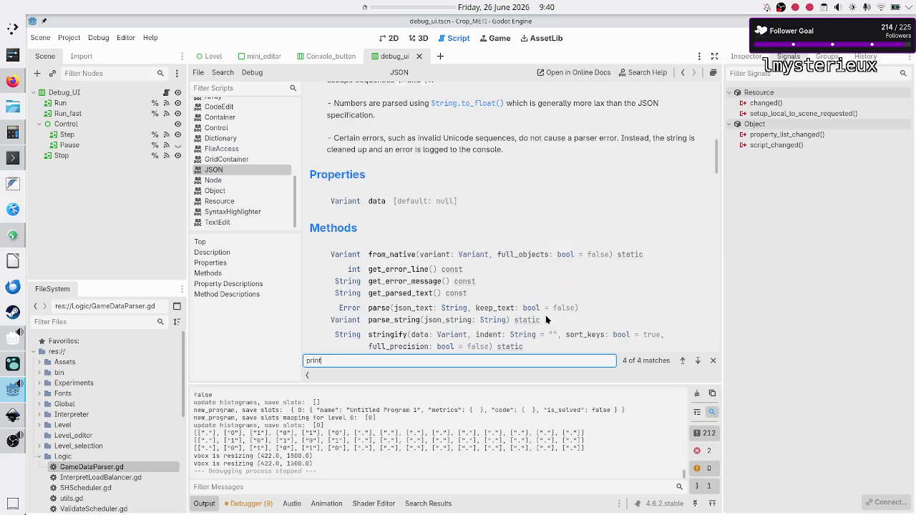
scroll(545, 320, "up", 3)
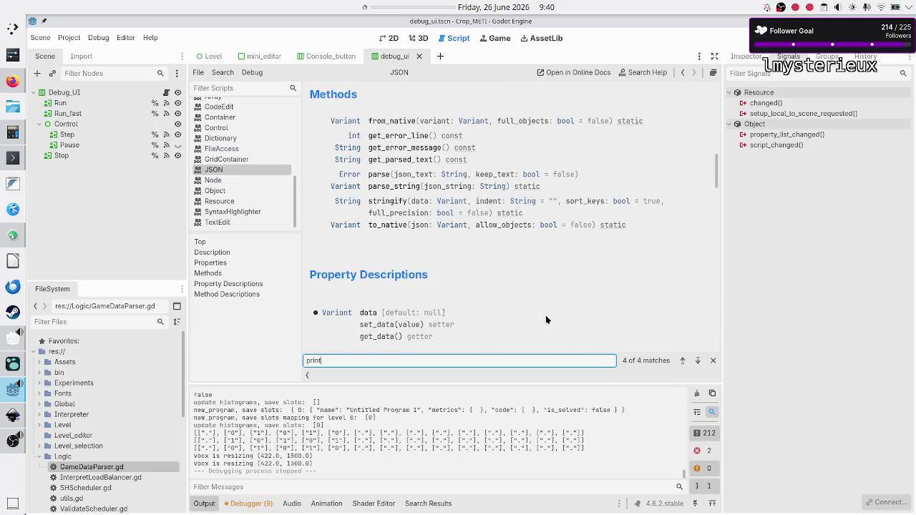
- Read the stringify method's description and example output, highlighting my_dictionary, then return to GameDataParser.gd
left_click(388, 200)
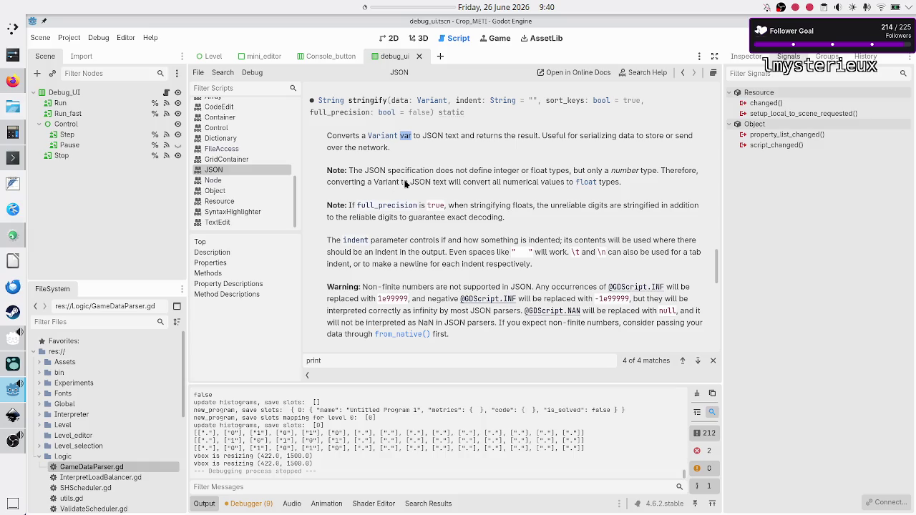
scroll(442, 207, "down", 1)
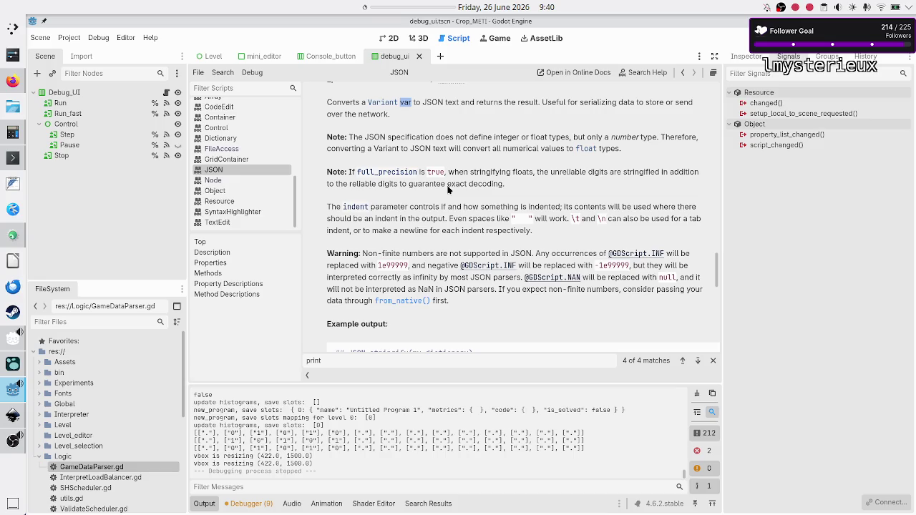
scroll(422, 218, "down", 1)
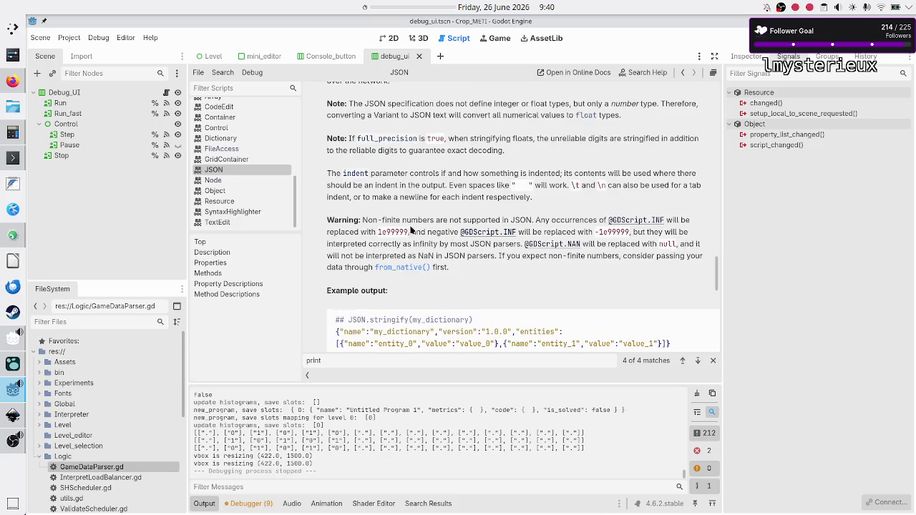
scroll(426, 239, "down", 3)
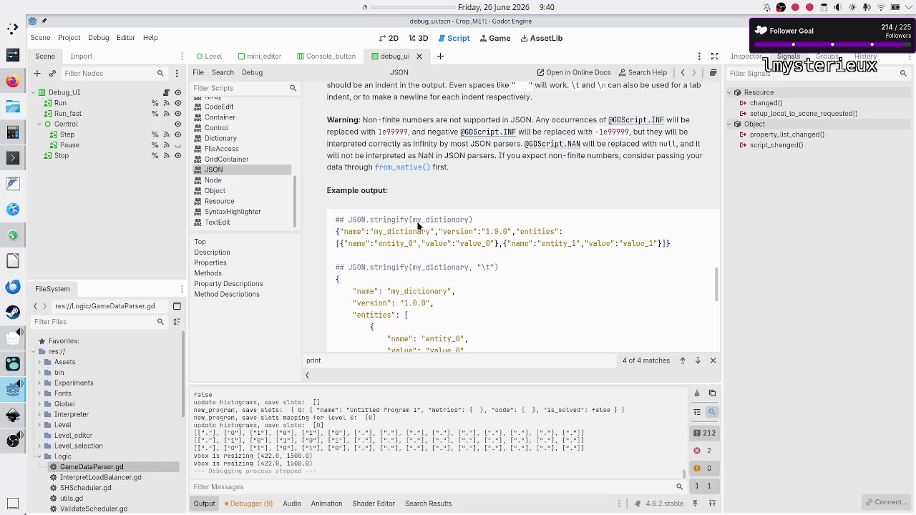
double_click(435, 224)
scroll(244, 152, "up", 2)
scroll(244, 152, "up", 4)
left_click(241, 135)
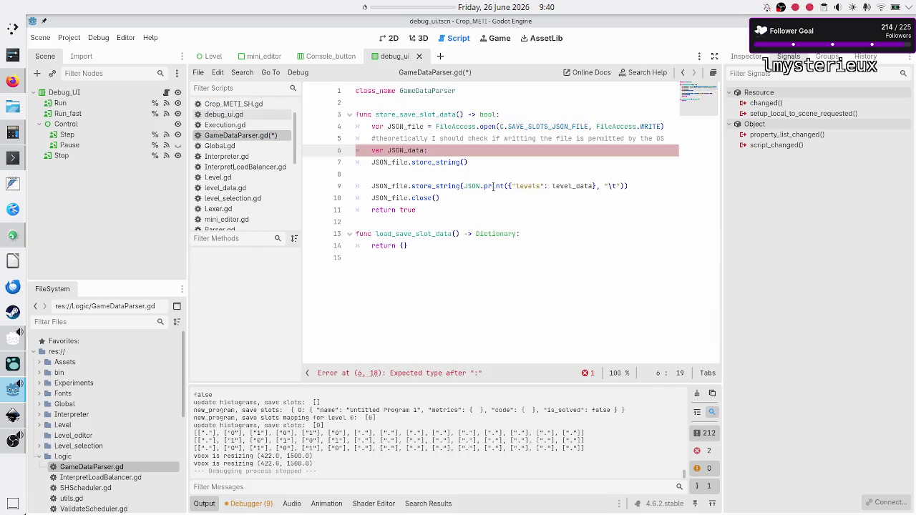
- Rewrite line 6 as `var JSON_str: String = JSON.stringify()` using the stringify autocomplete
double_click(493, 186)
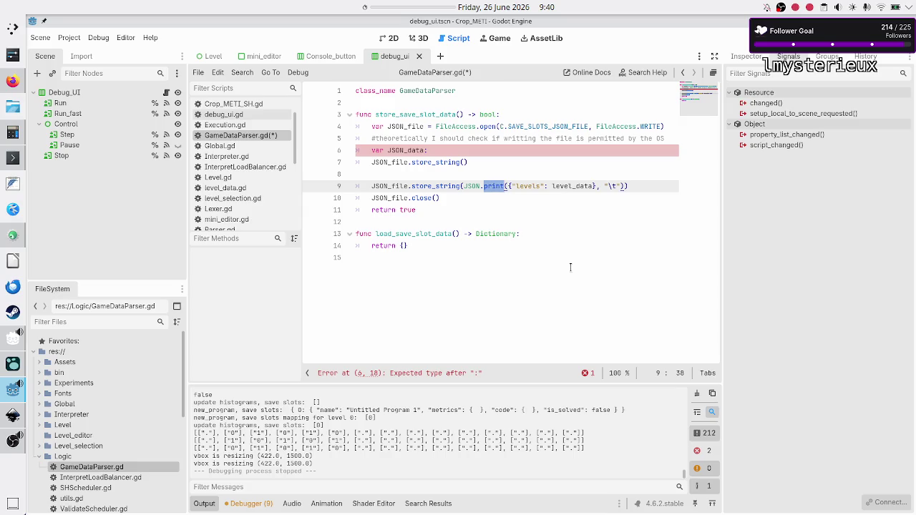
key("Up")
key("Up")
key("Up")
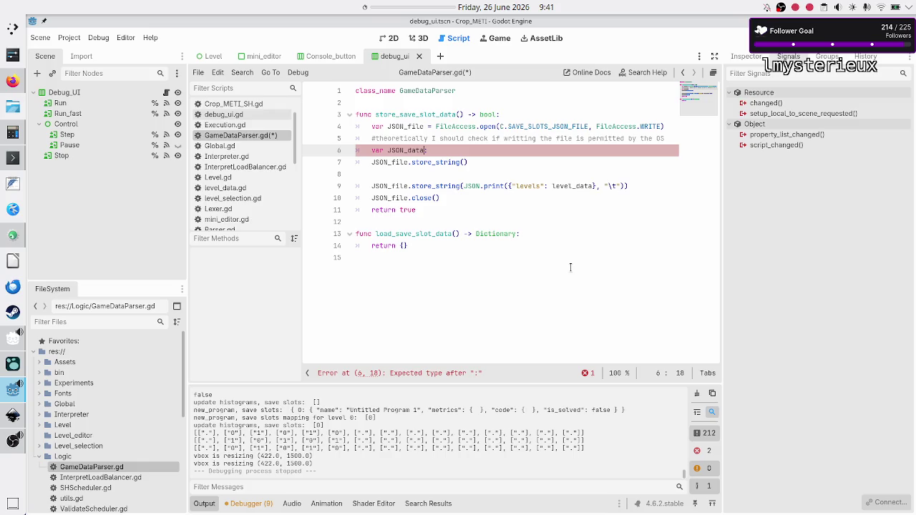
key("BackSpace")
key("BackSpace")
key("BackSpace")
type("str:")
type(" String")
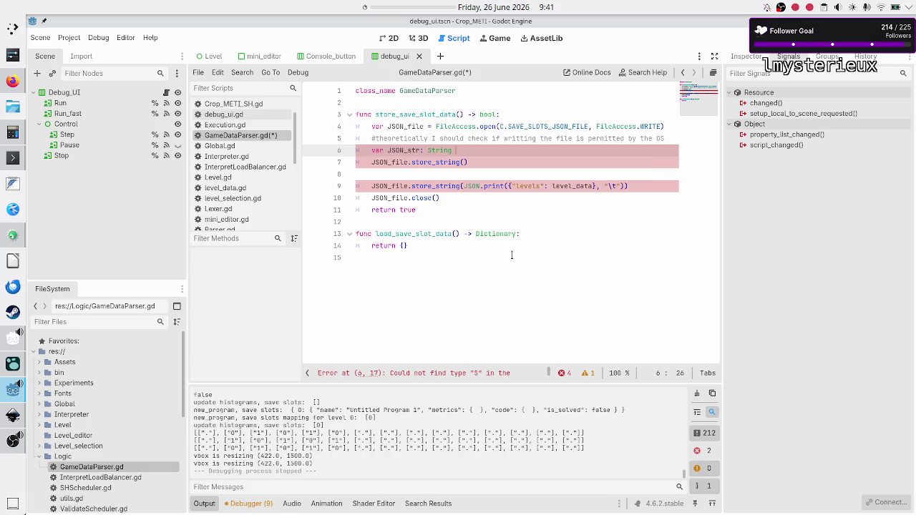
type(" = JSO")
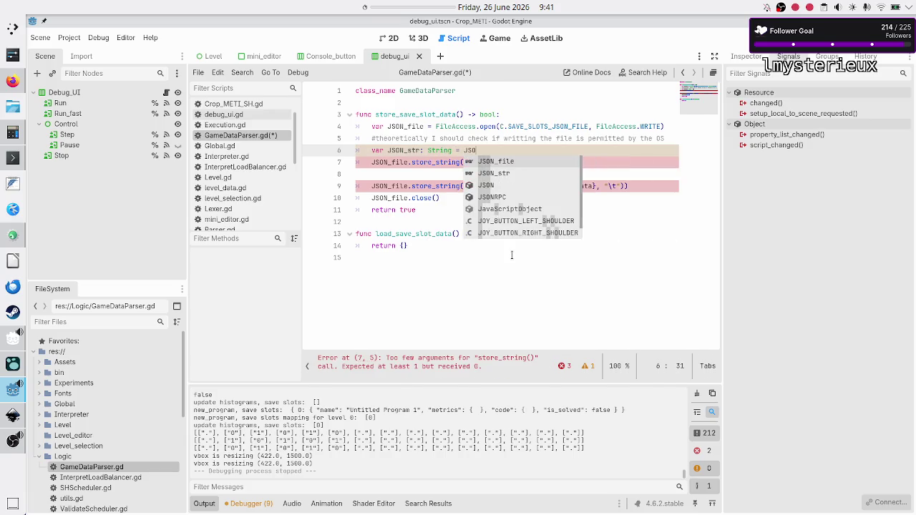
type("N.str")
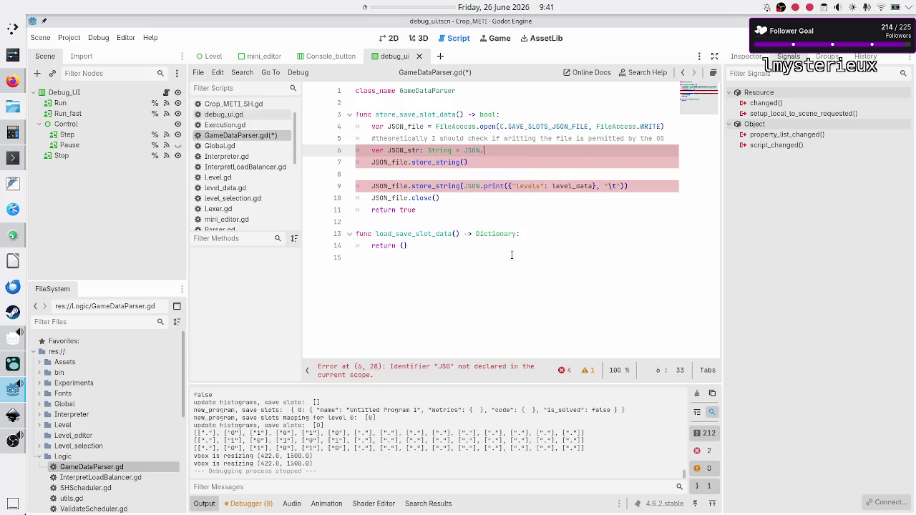
key("Return")
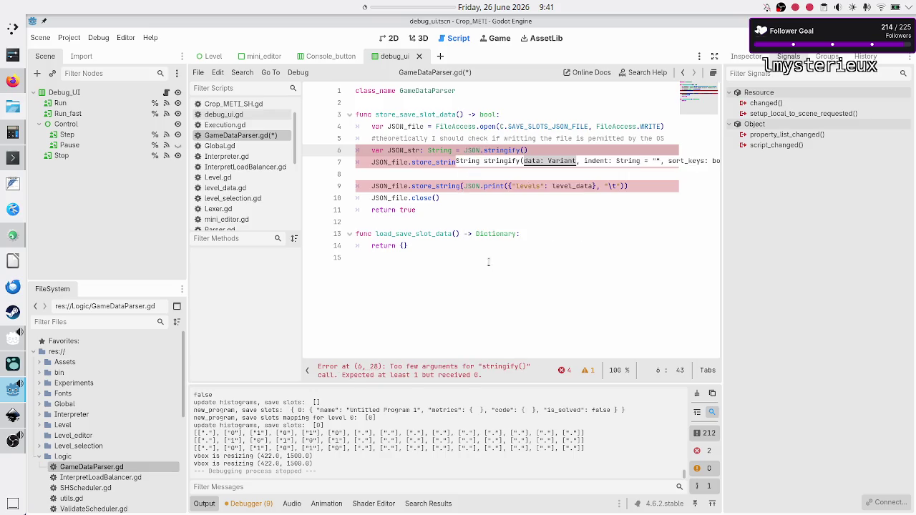
scroll(245, 202, "down", 5)
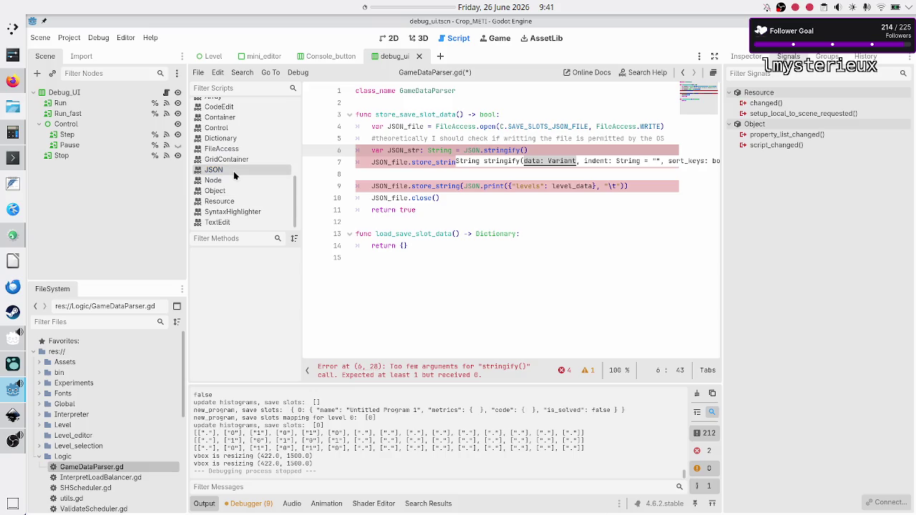
left_click(233, 171)
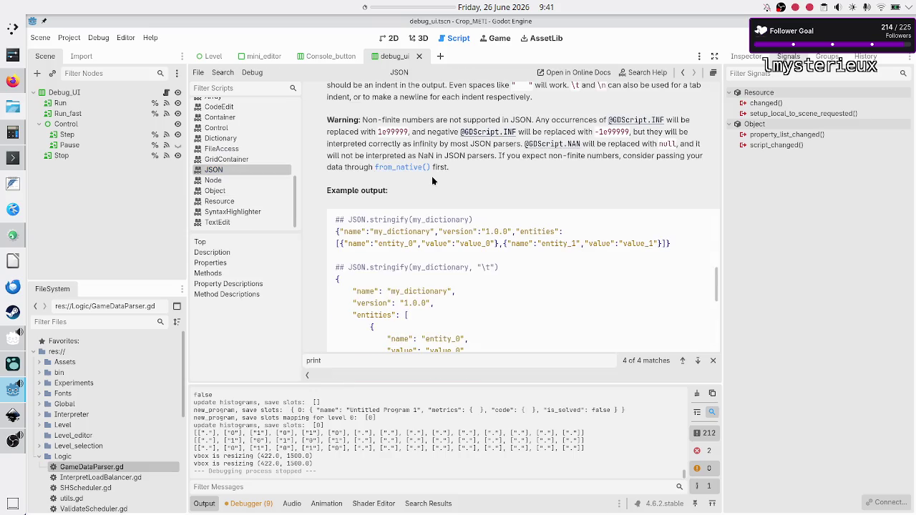
scroll(432, 176, "up", 5)
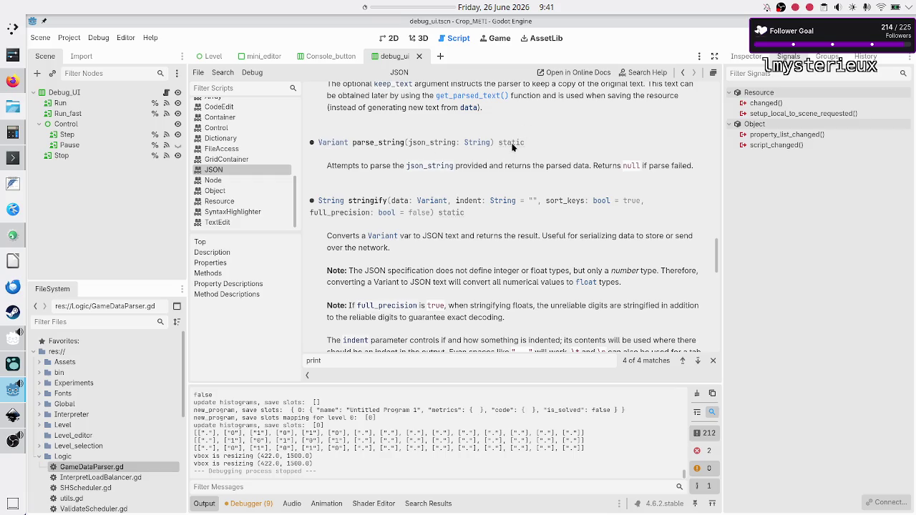
scroll(438, 197, "down", 1)
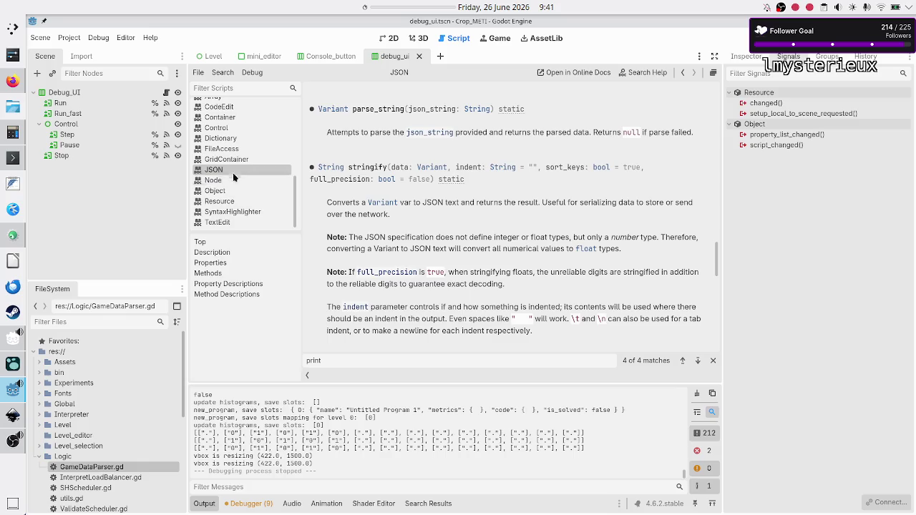
scroll(215, 129, "up", 8)
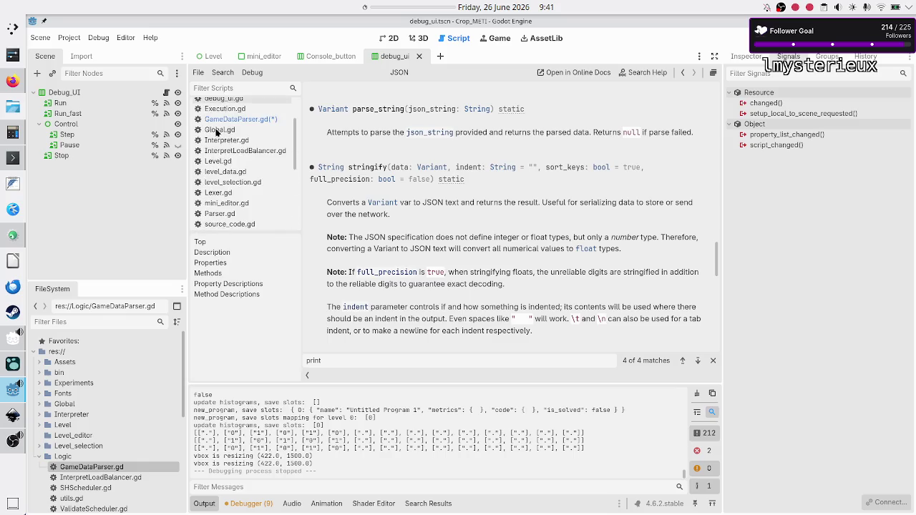
left_click(238, 119)
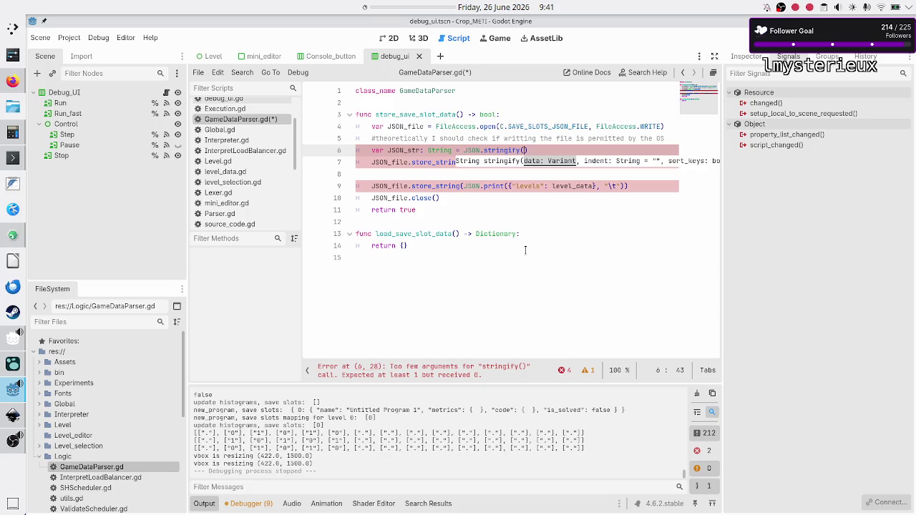
- Pass LD.SAVE_SLOTS, an empty "" indent and false into line 6's stringify call
type("LD.sa")
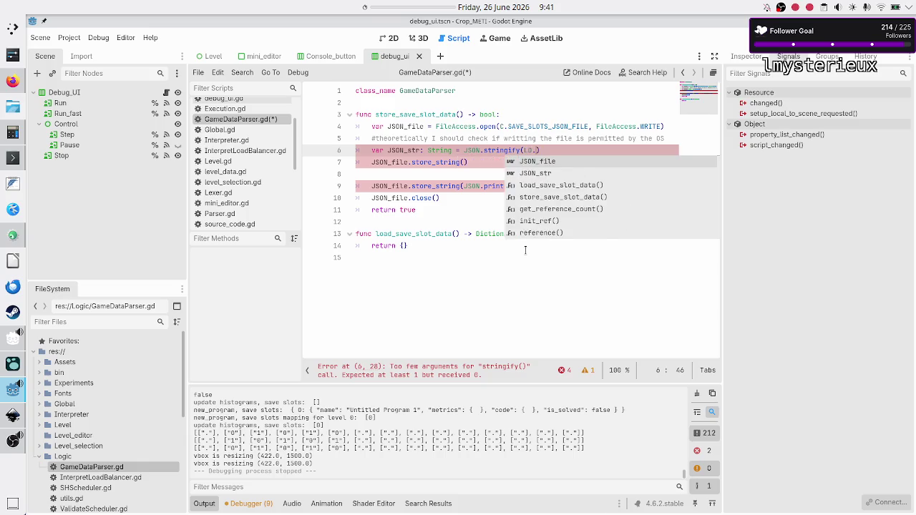
type("ve")
key("Return")
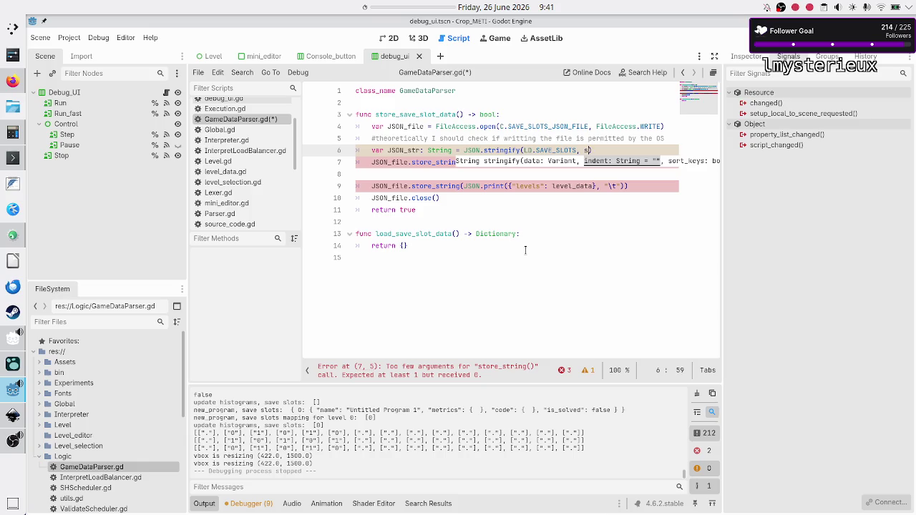
type("sort")
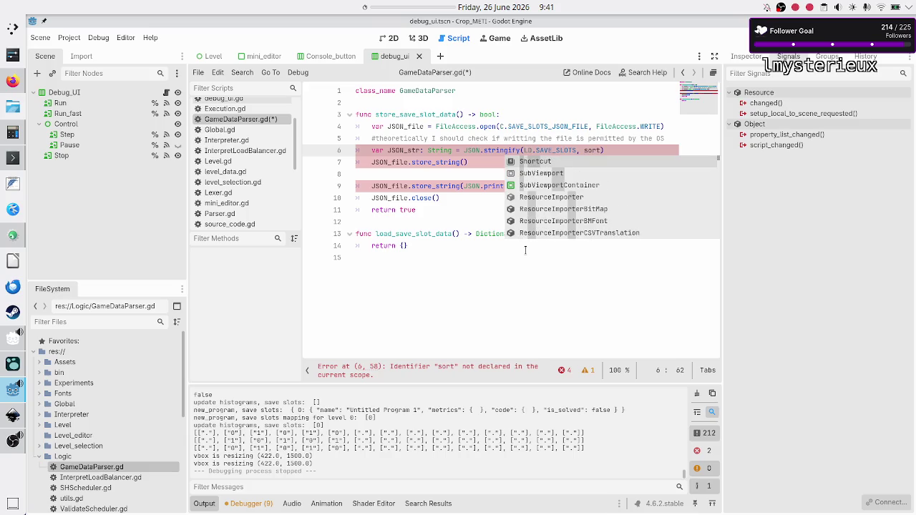
key("BackSpace")
key("BackSpace")
key("BackSpace")
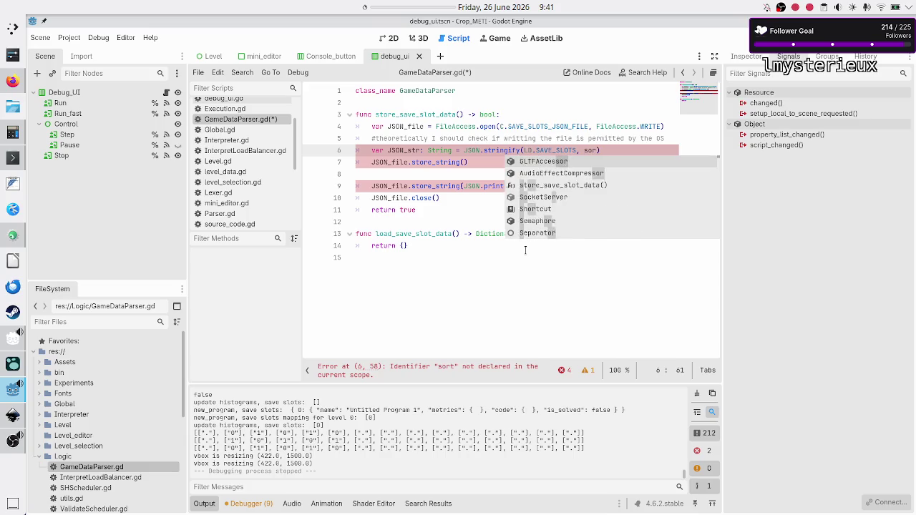
key("Escape")
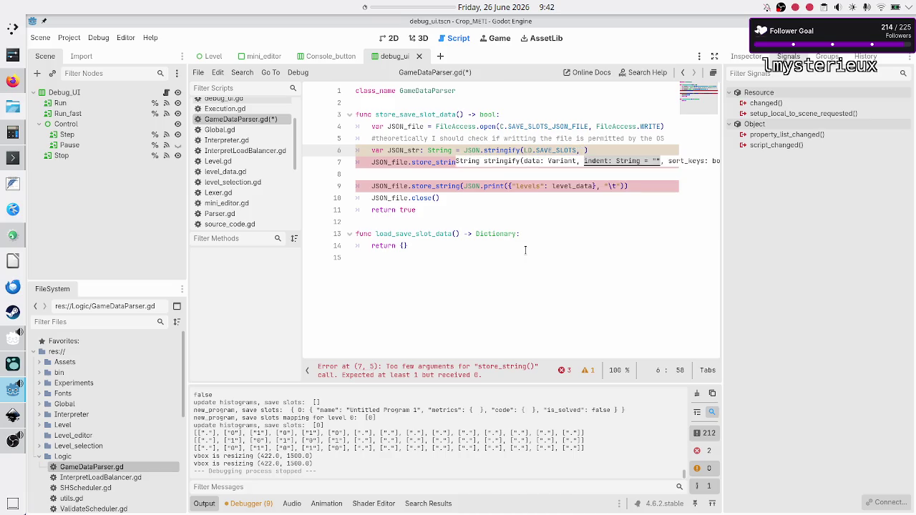
type("\"\"")
type(", ")
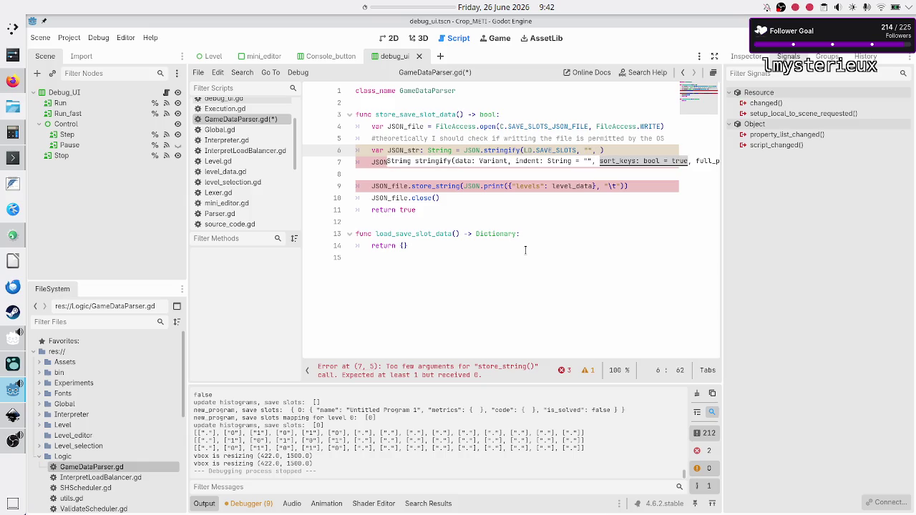
type("false")
type(")")
type(",")
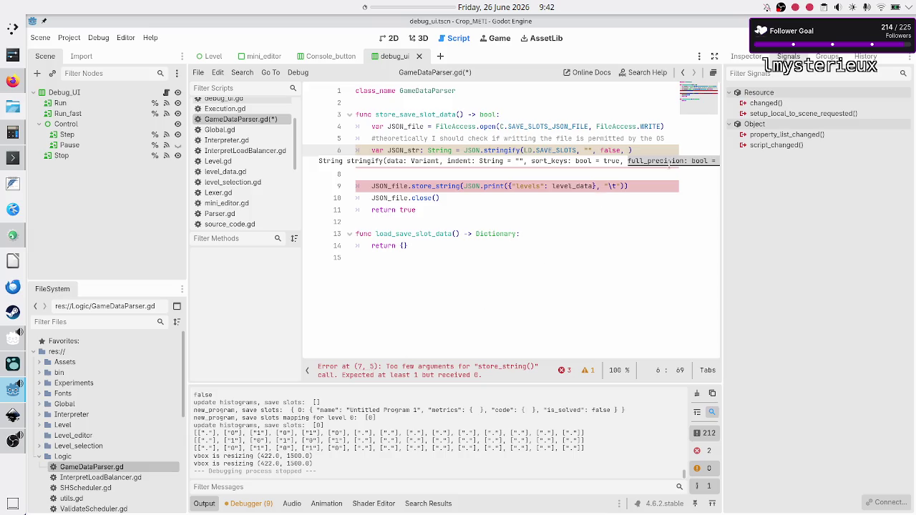
scroll(239, 183, "down", 5)
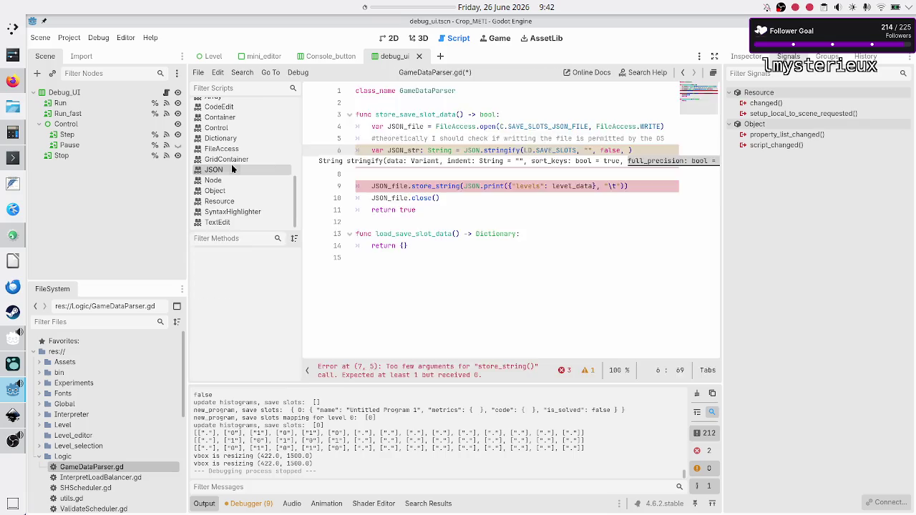
- Read the JSON docs' full_precision note about floats being unreliable
left_click(231, 166)
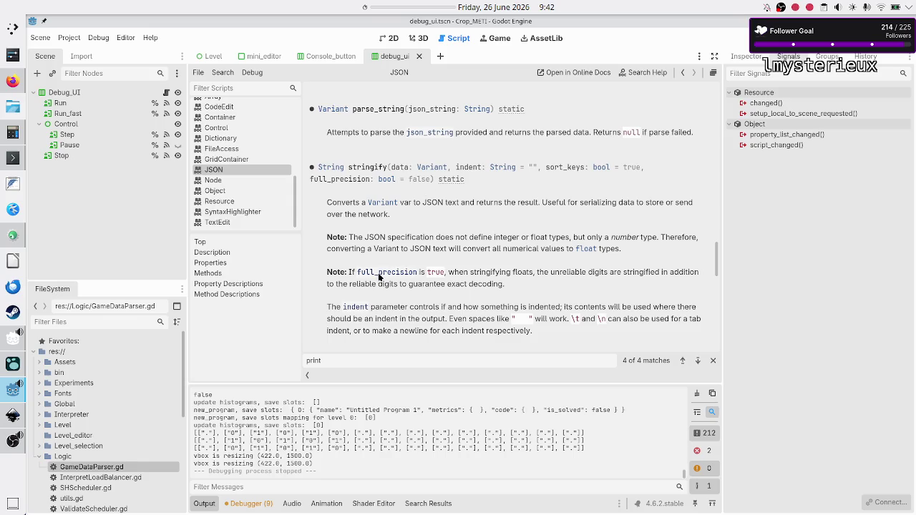
double_click(529, 273)
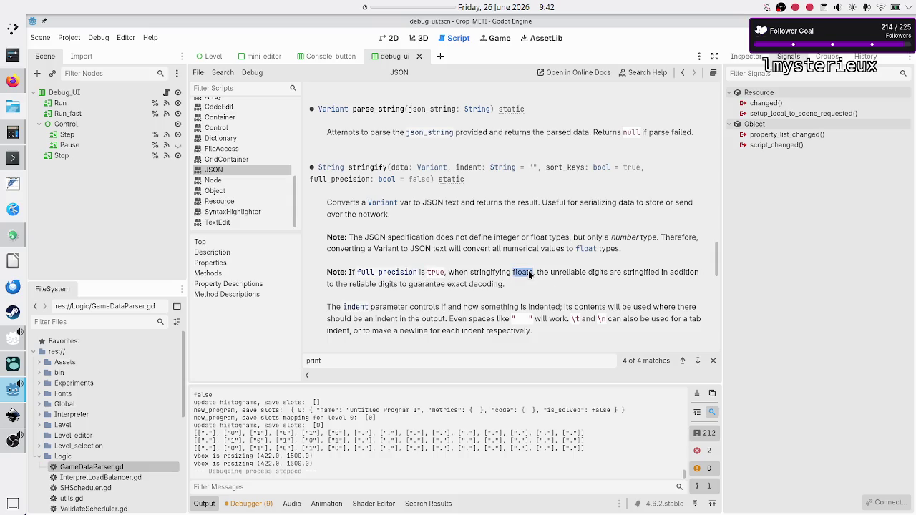
double_click(571, 274)
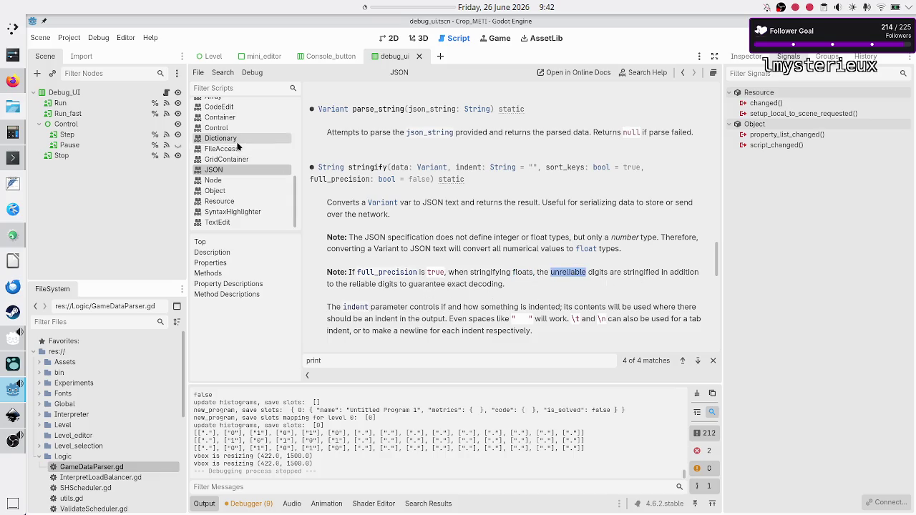
scroll(239, 145, "up", 2)
scroll(238, 146, "up", 4)
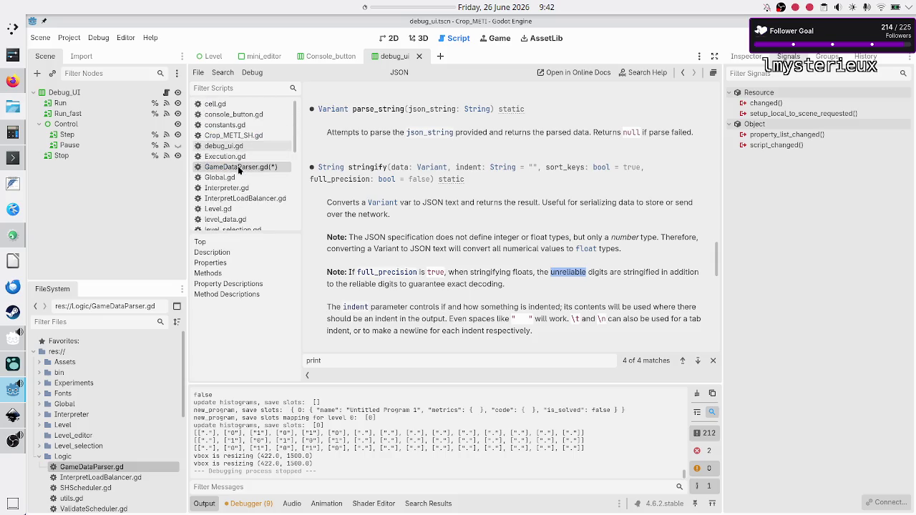
- Add true as stringify's full_precision argument on line 6, rechecking the JSON docs
left_click(240, 168)
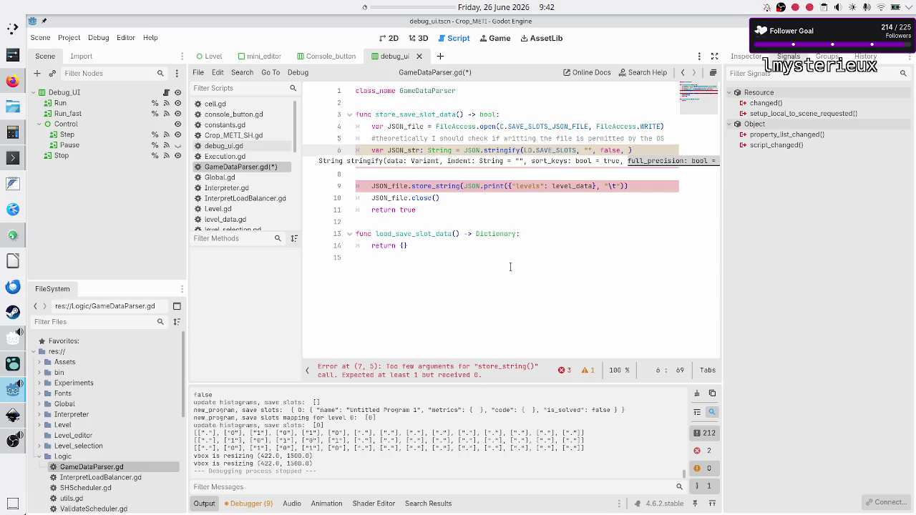
type("true")
key("Down")
key("Home")
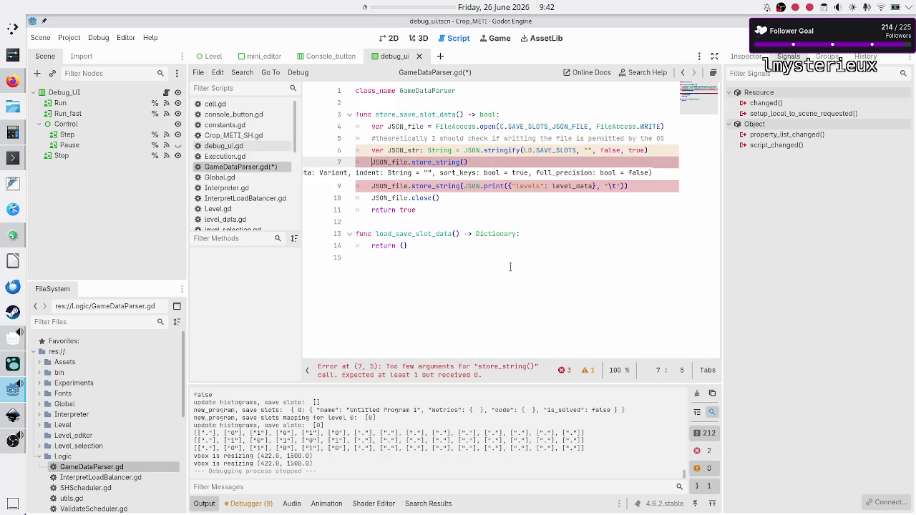
scroll(262, 199, "down", 5)
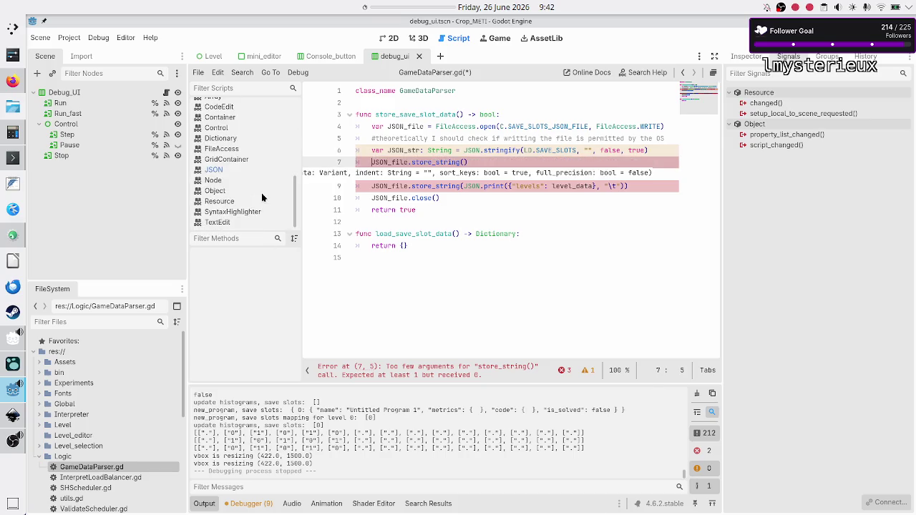
left_click(241, 169)
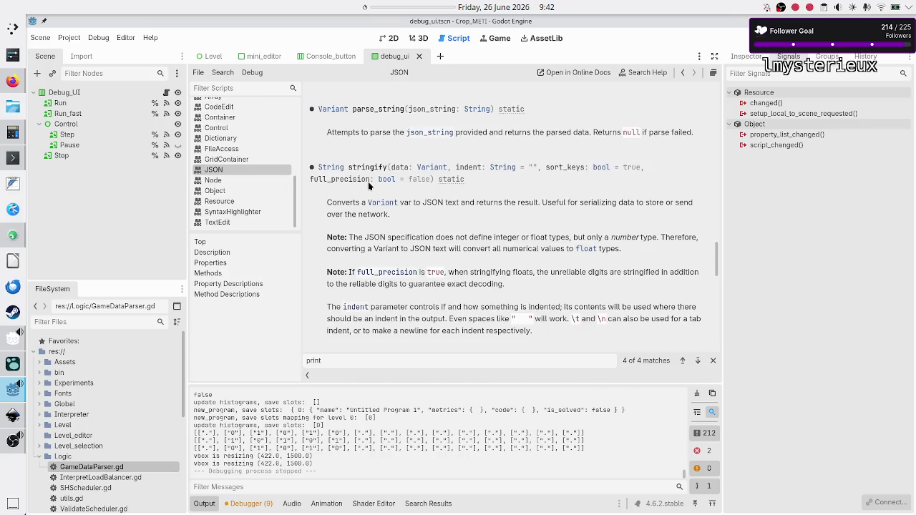
scroll(220, 156, "up", 5)
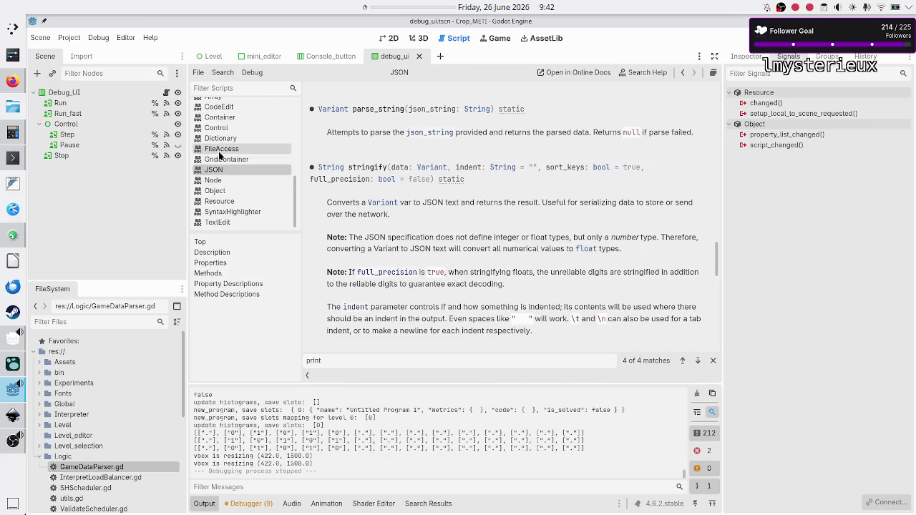
left_click(244, 120)
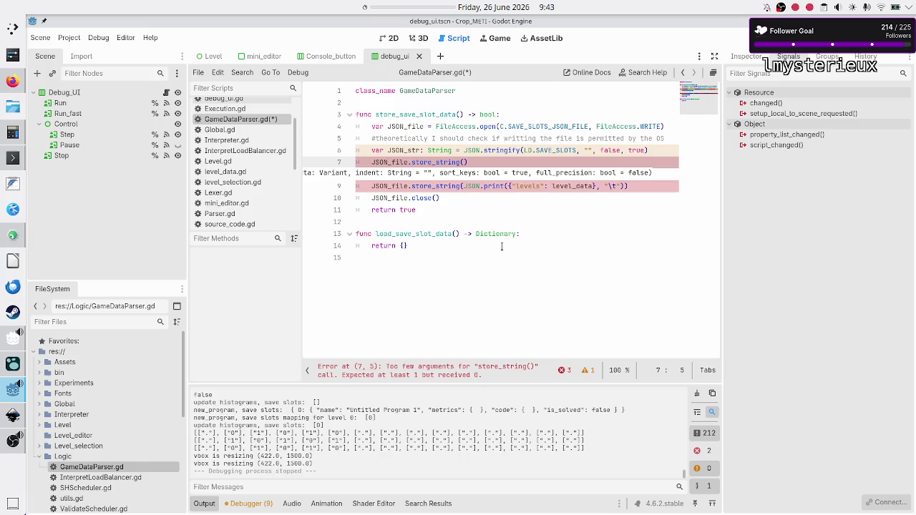
- Rename the line 6 variable JSON_str to save_slot_str
key("Up")
key("Right")
key("Right")
key("Right")
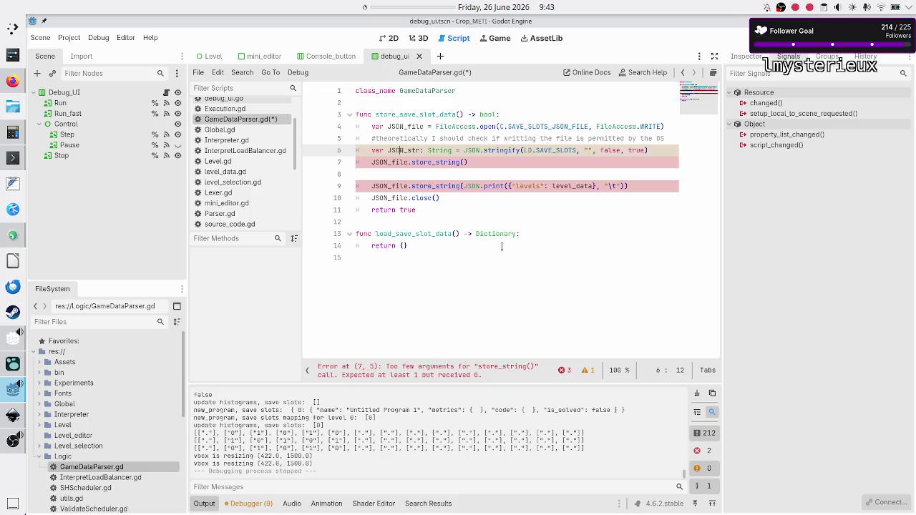
key("BackSpace")
key("BackSpace")
key("BackSpace")
type("save")
key("Right")
type("slot")
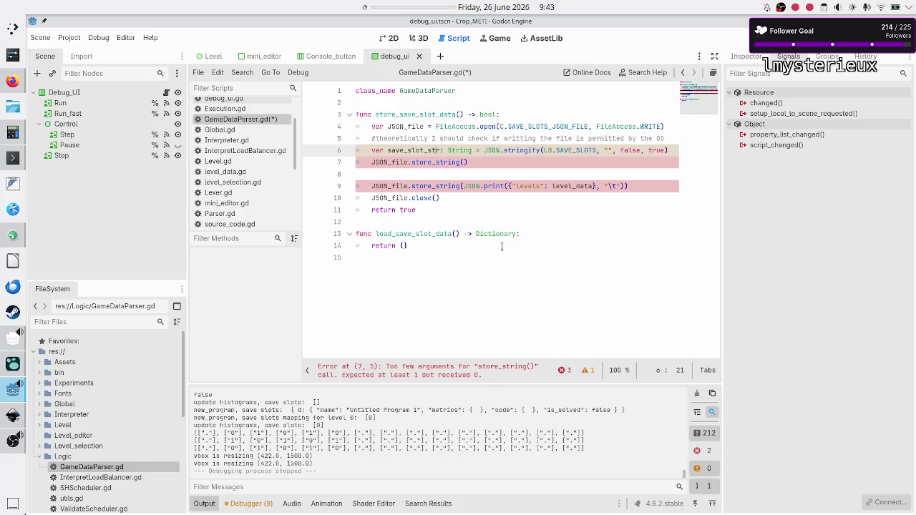
- Pass save_slot_str into the JSON_file.store_string() call on line 7
key("Down")
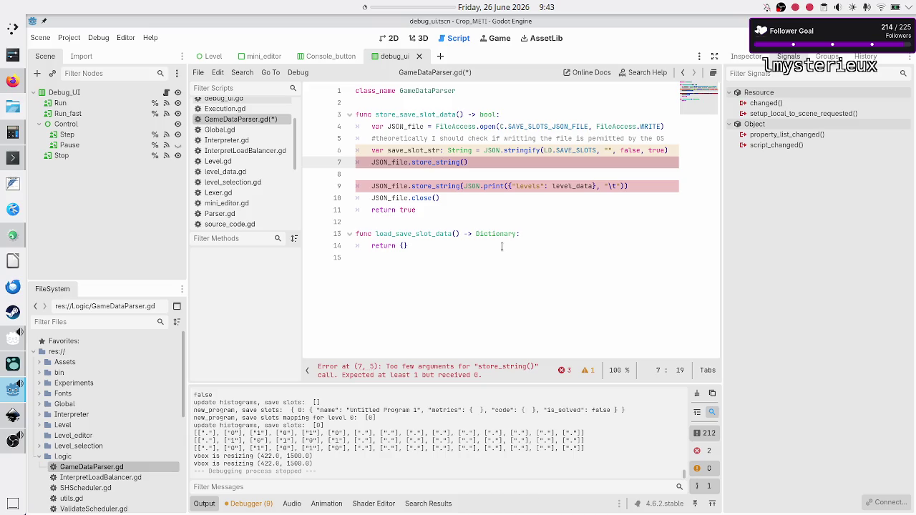
key("Down")
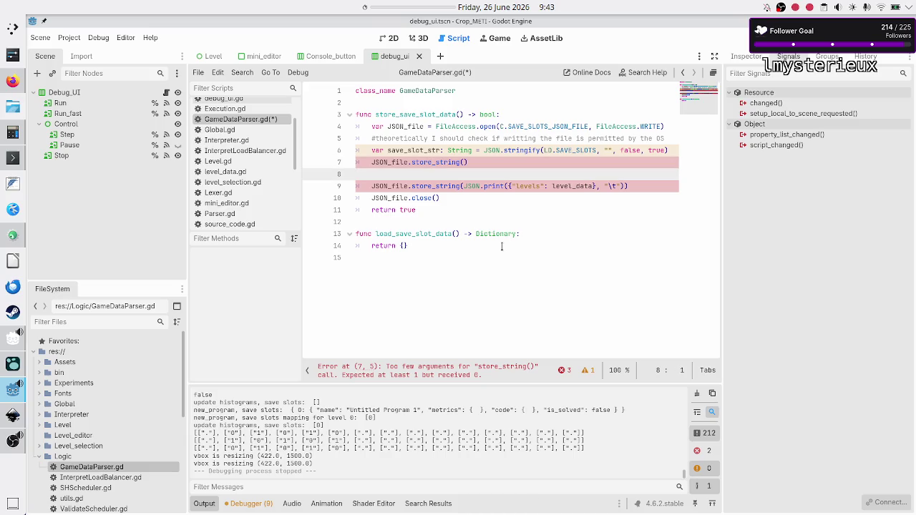
key("Up")
key("End")
key("Left")
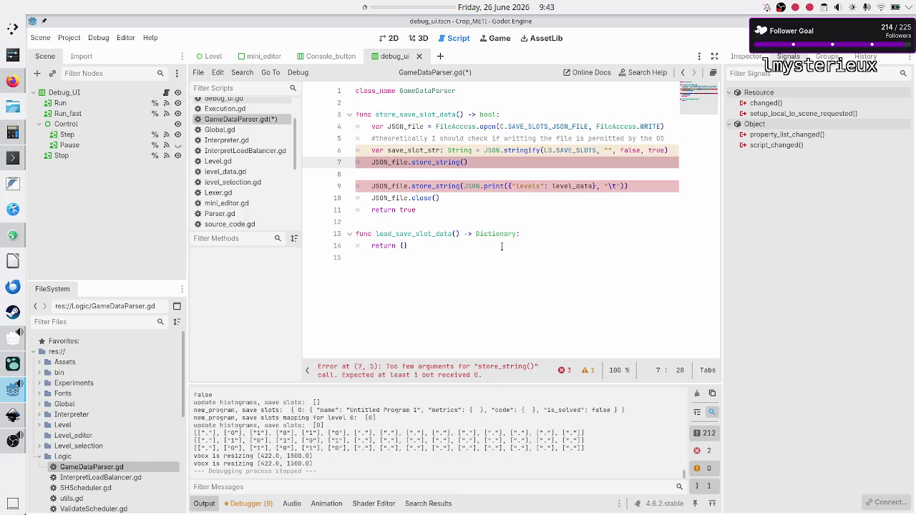
type("save_slot_str")
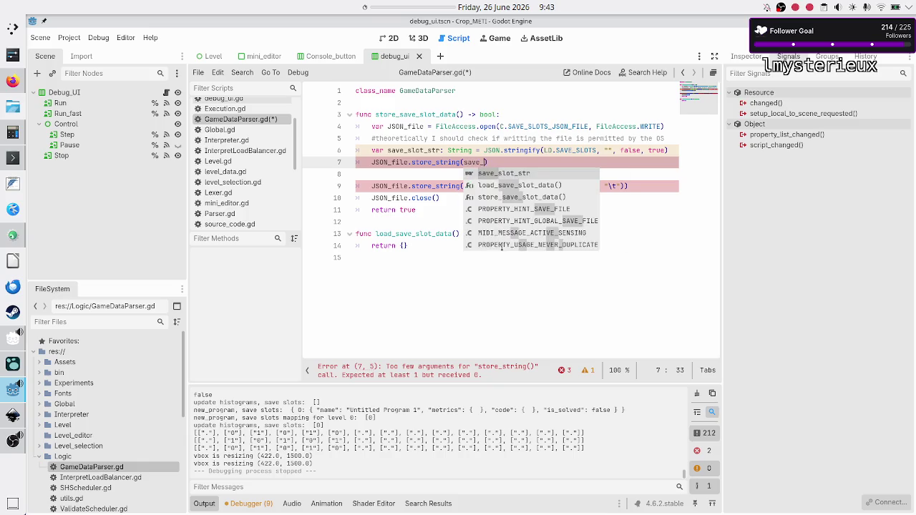
type(",")
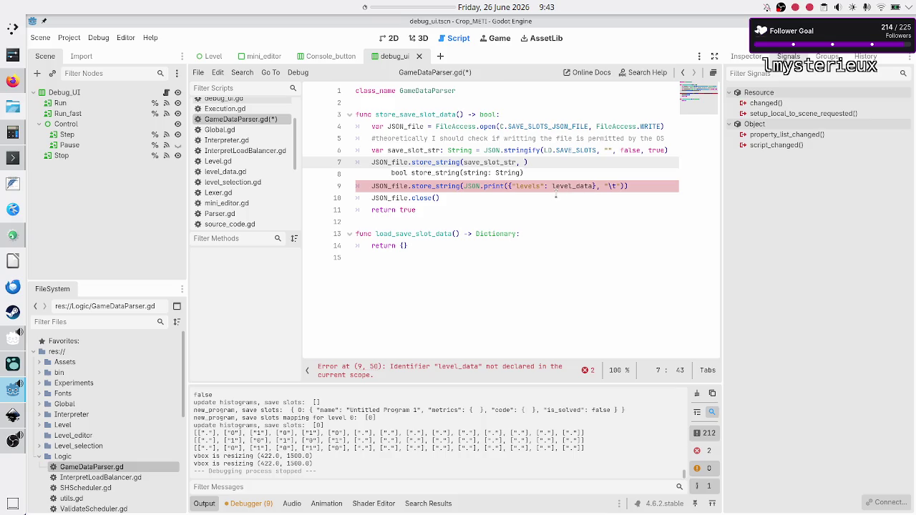
left_click(563, 174)
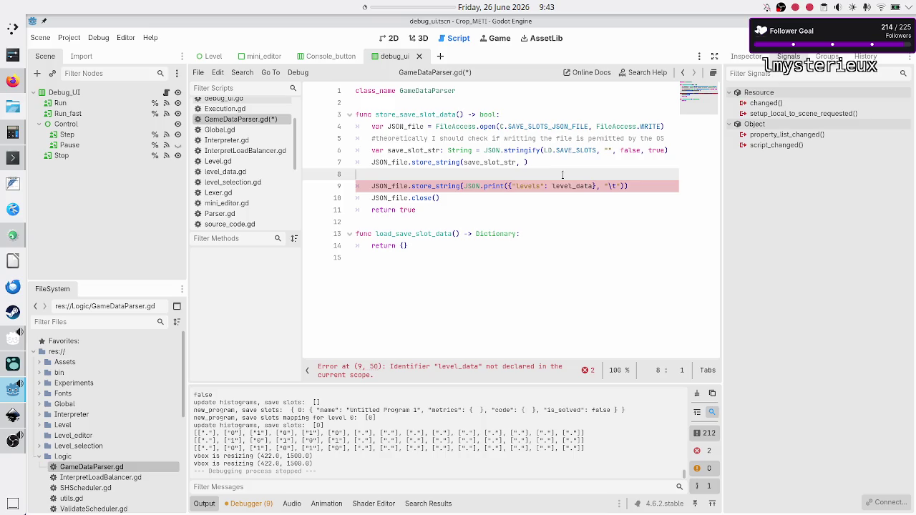
- Review the old JSON.print line's tab argument and move to stringify's indent argument for "\t"
double_click(437, 184)
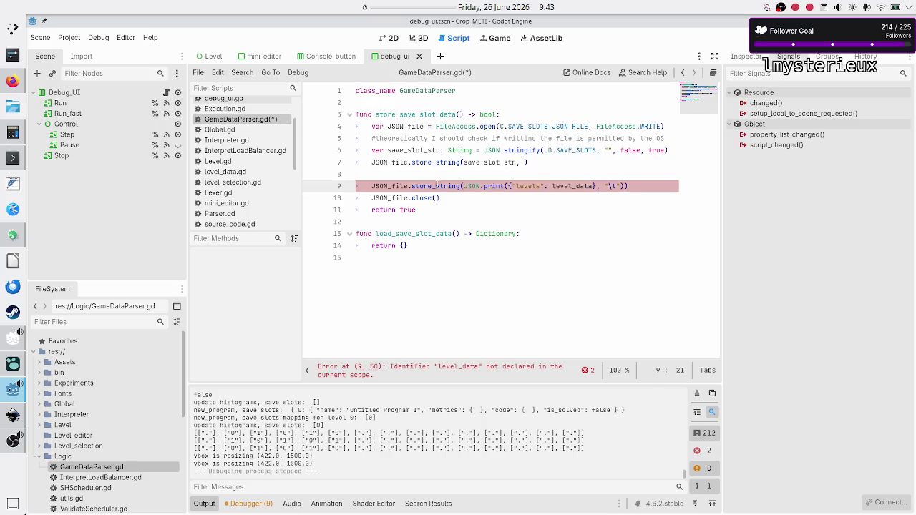
double_click(485, 186)
double_click(591, 186)
left_click(609, 186)
left_click(633, 186)
triple_click(633, 186)
key("Up")
key("Up")
key("Up")
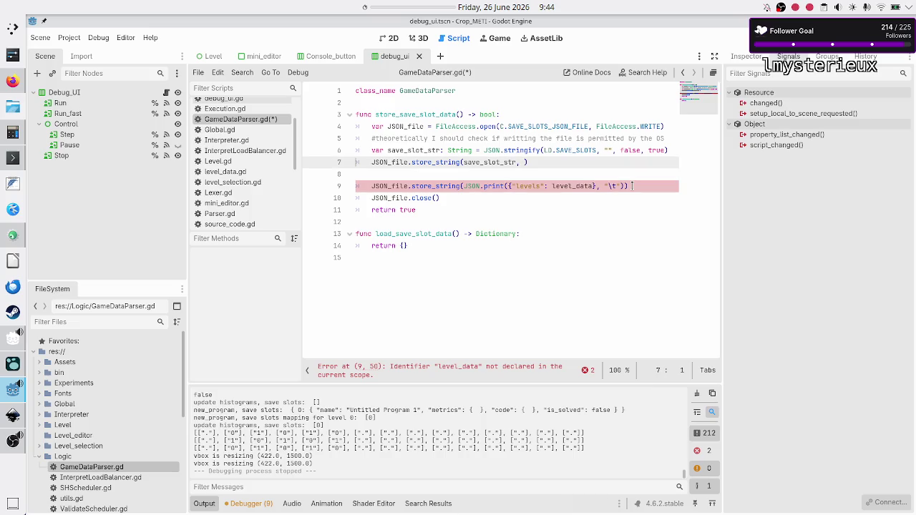
key("End")
key("ctrl+Left")
key("ctrl+Left")
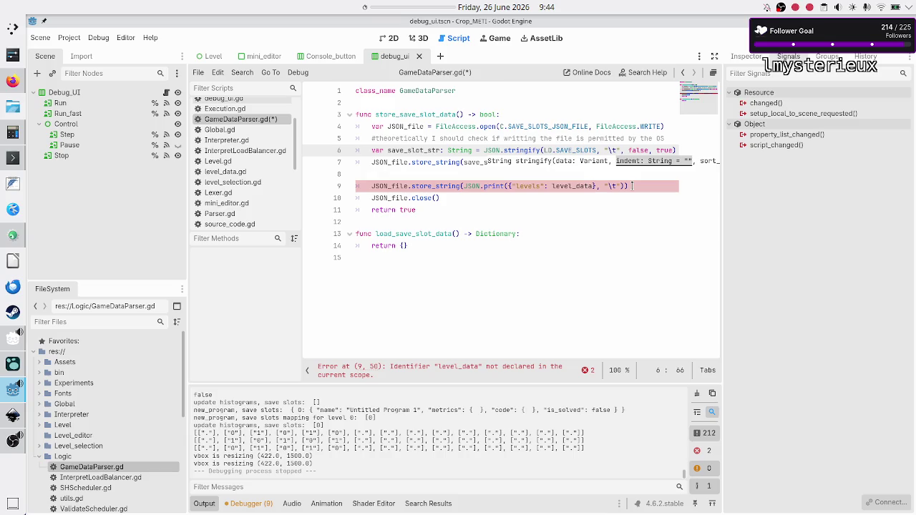
key("Escape")
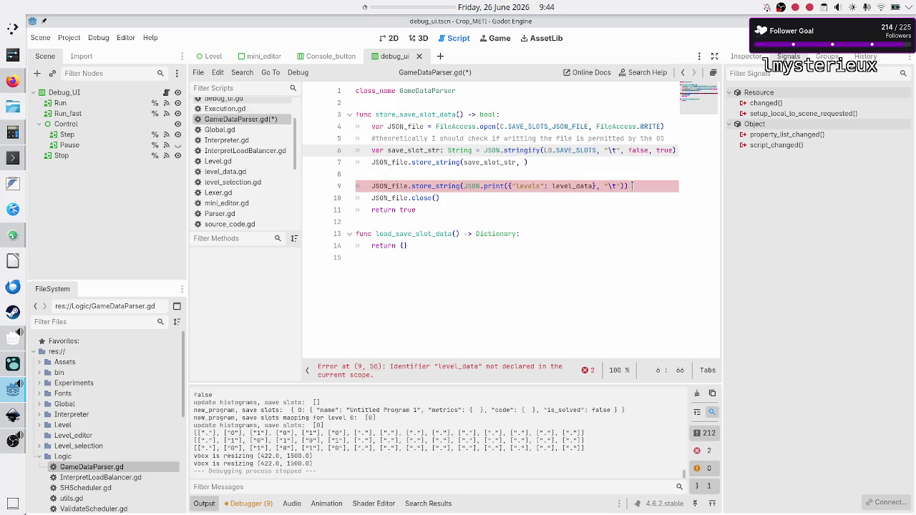
- Delete the old JSON.print write line and blank line 8, leaving store_string error-free
key("Down")
key("Down")
key("Down")
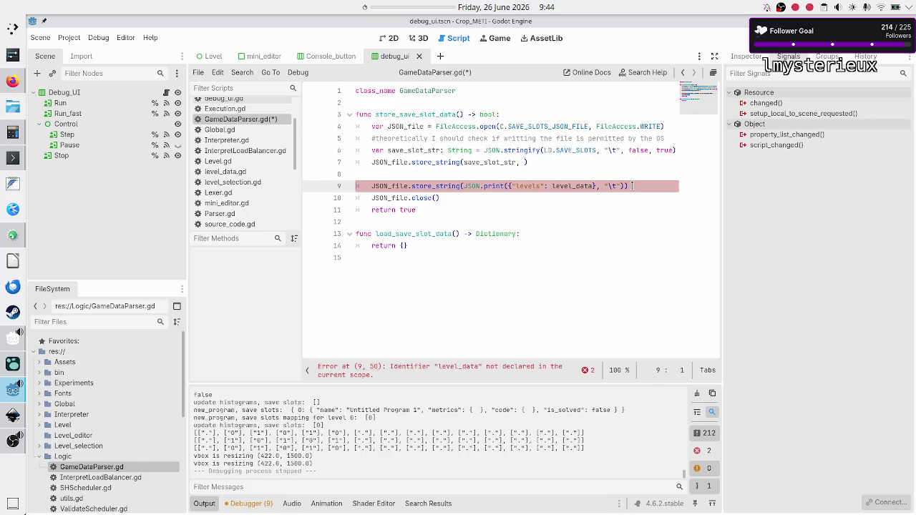
key("shift+Down")
key("BackSpace")
key("BackSpace")
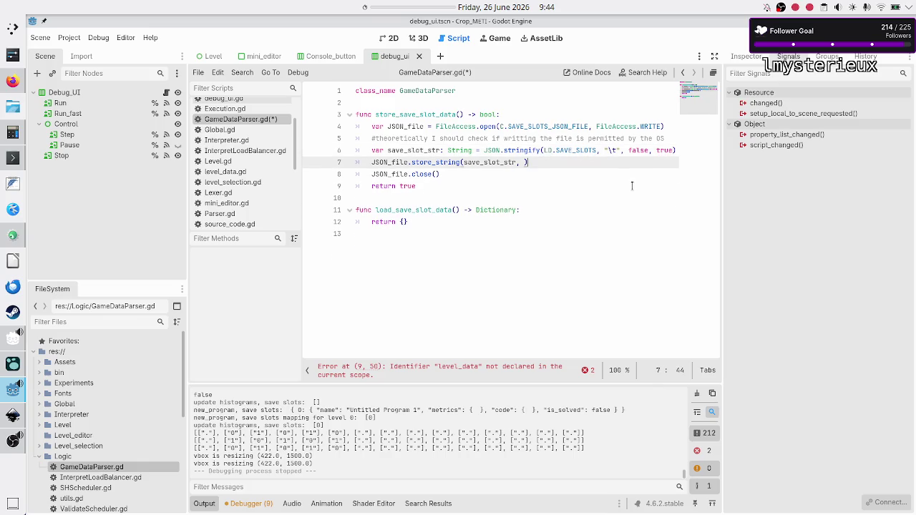
key("Left")
key("BackSpace")
key("BackSpace")
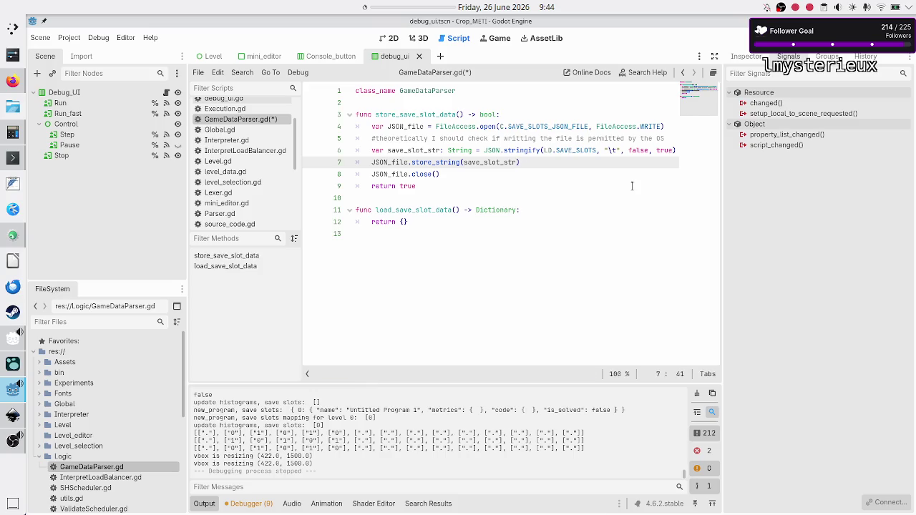
key("Down")
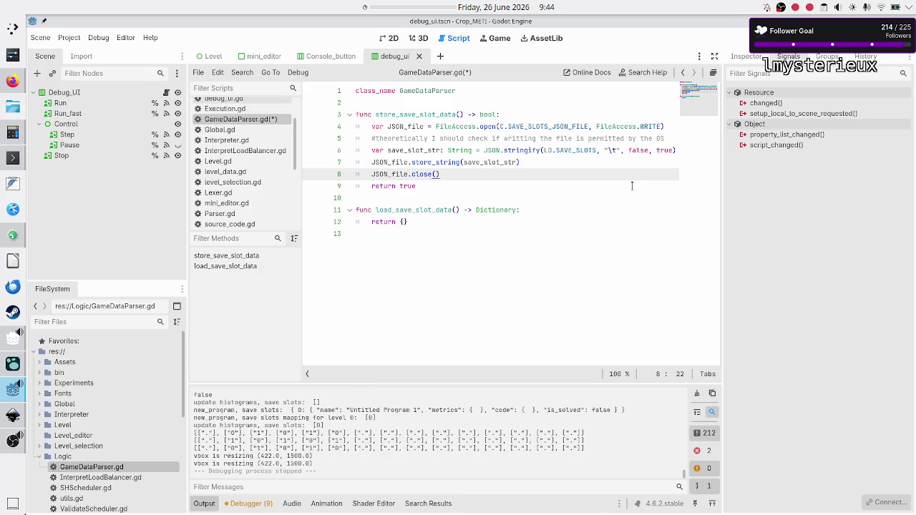
scroll(253, 179, "down", 3)
- Open the FileAccess reference and search it for store_string, then close()
scroll(252, 179, "down", 2)
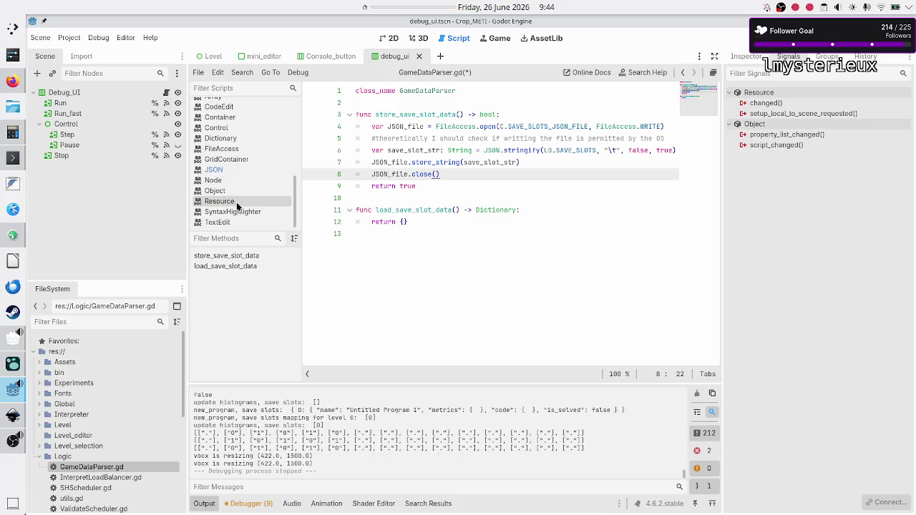
scroll(238, 204, "up", 1)
left_click(238, 166)
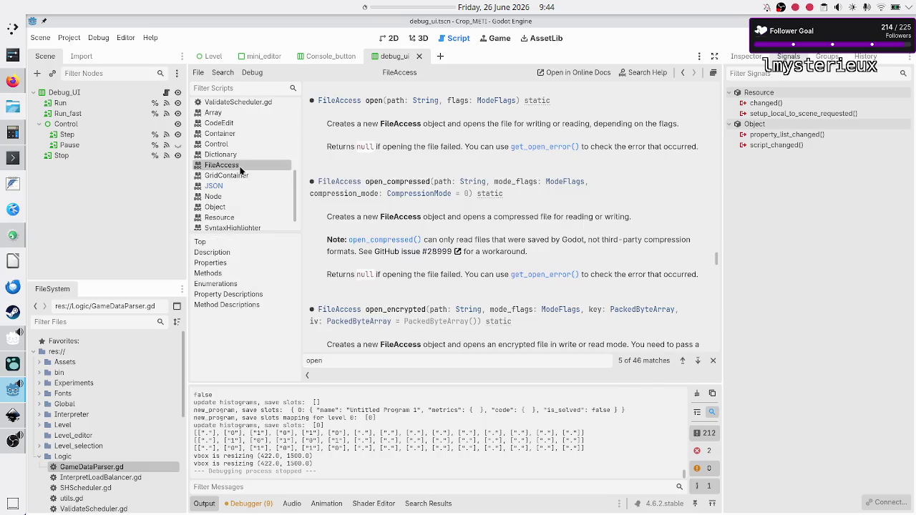
type("store_str")
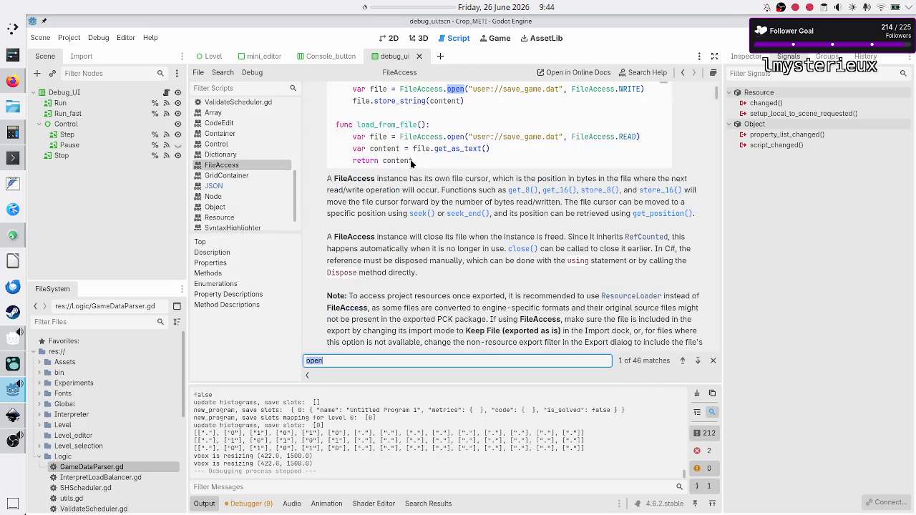
type("ing")
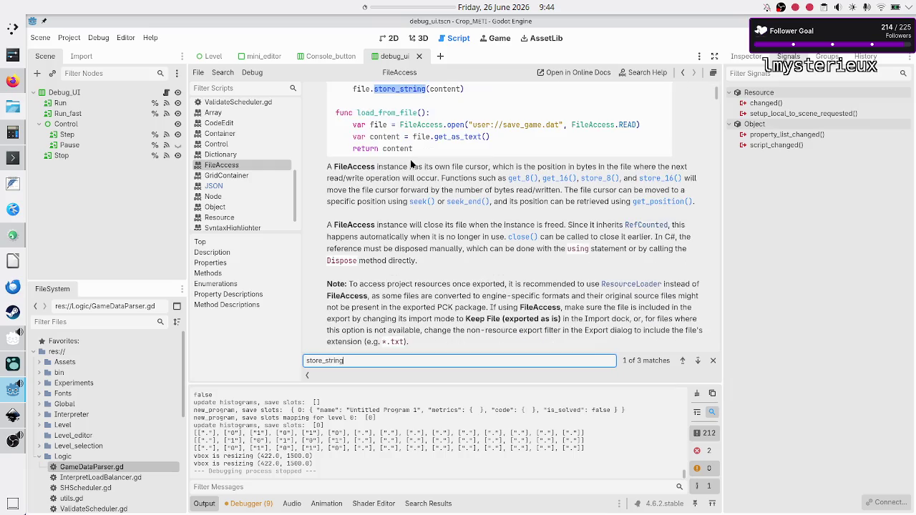
scroll(419, 120, "up", 3)
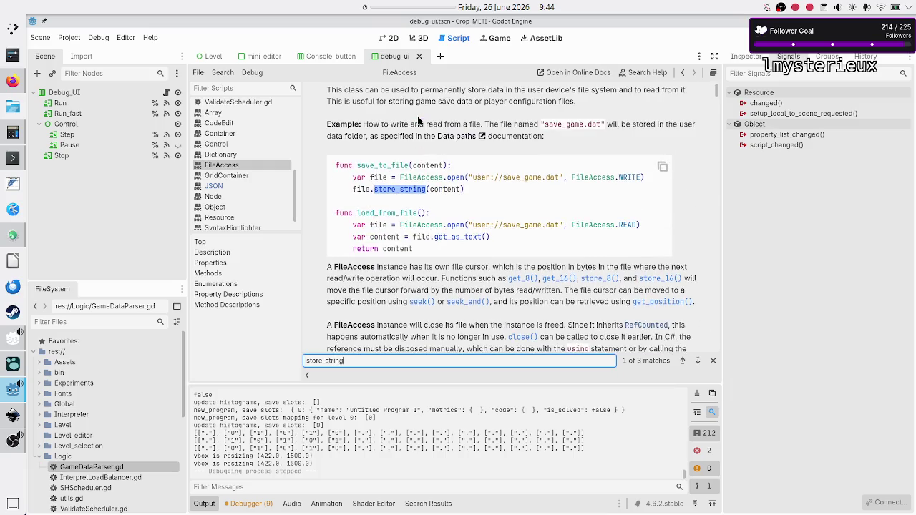
scroll(417, 116, "down", 1)
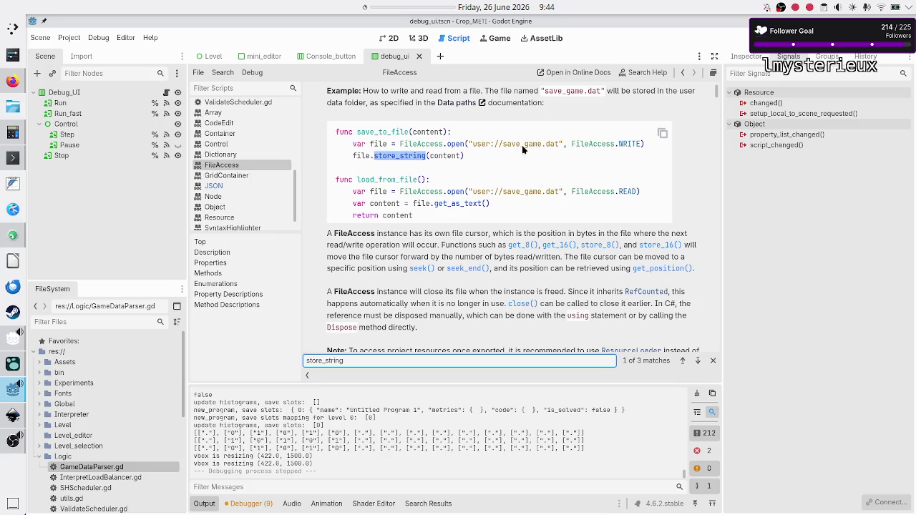
key("ctrl+a")
type("c")
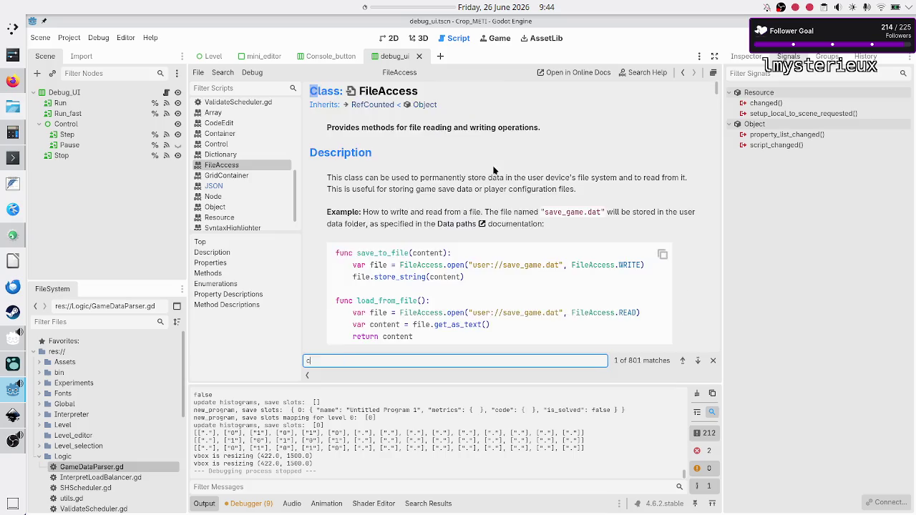
type("lose()")
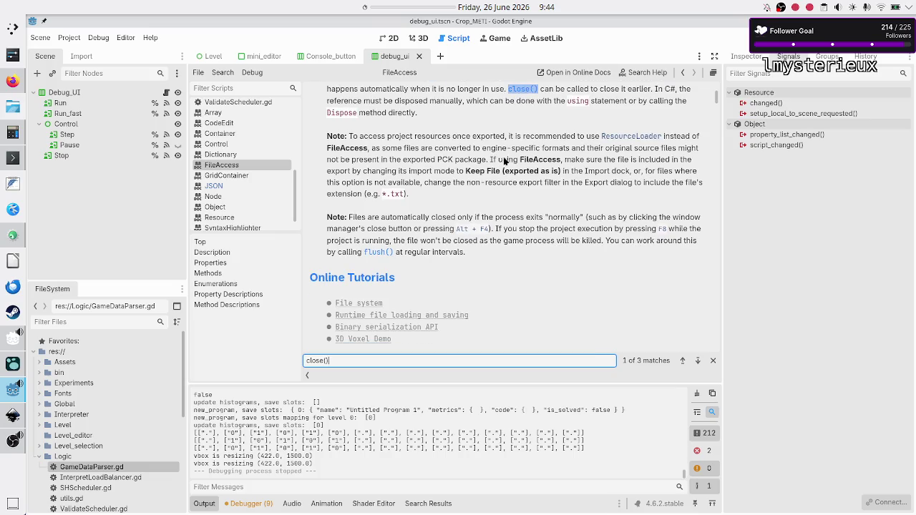
scroll(531, 146, "up", 2)
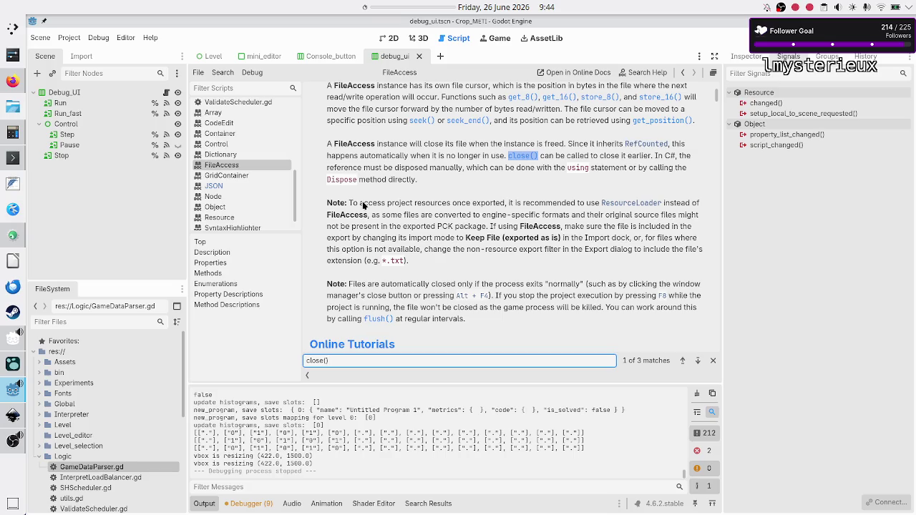
scroll(220, 170, "up", 3)
scroll(220, 170, "up", 1)
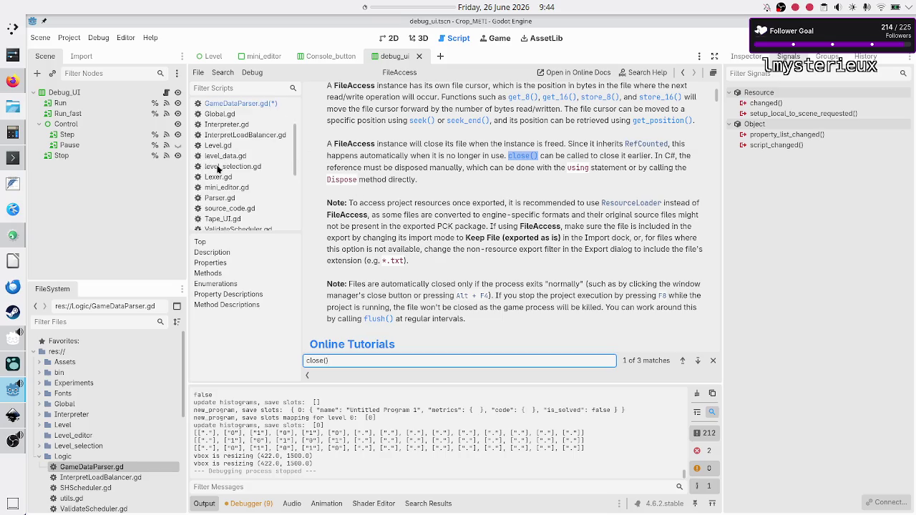
- Delete the JSON_file.close() line from store_save_slot_data in GameDataParser.gd
left_click(253, 107)
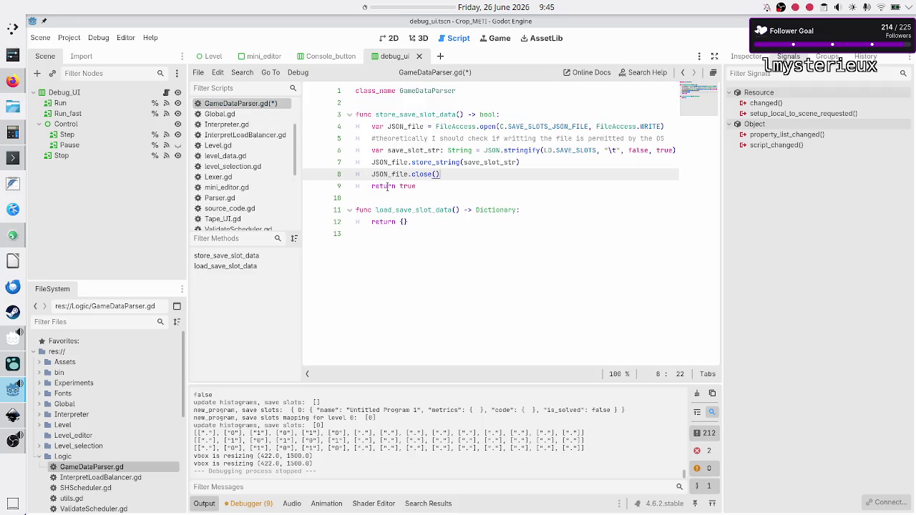
triple_click(486, 175)
key("shift+Left")
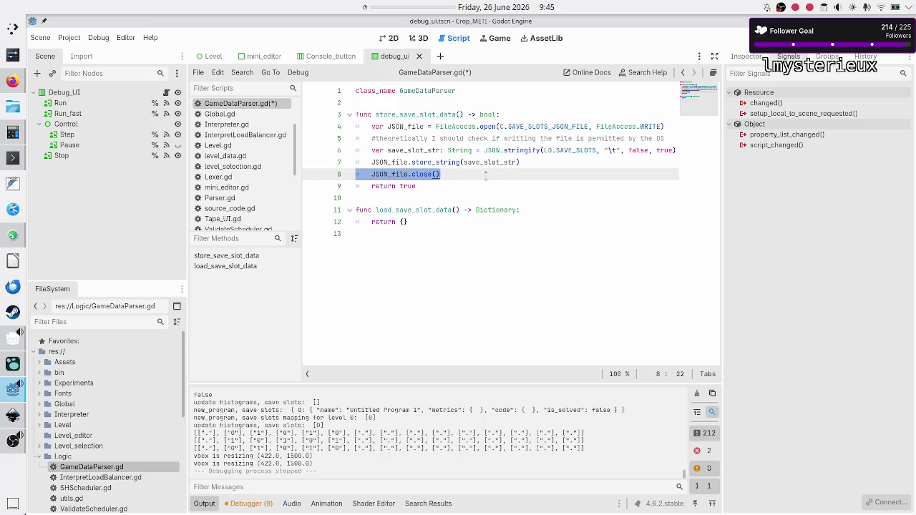
key("BackSpace")
key("BackSpace")
- Look over the lines of store_save_slot_data, up to its bool return type
key("Home")
key("Home")
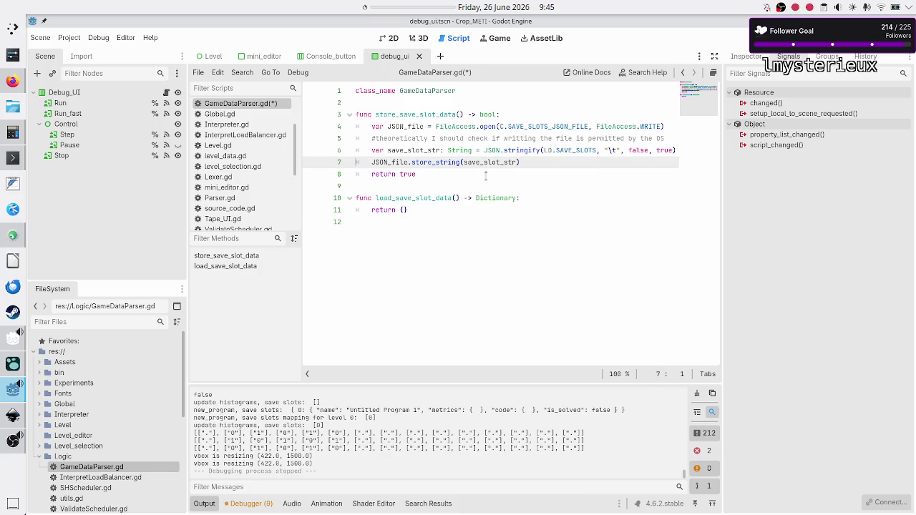
key("Up")
key("Up")
key("Up")
key("Down")
key("Down")
key("Up")
key("Up")
key("Down")
key("Down")
key("Down")
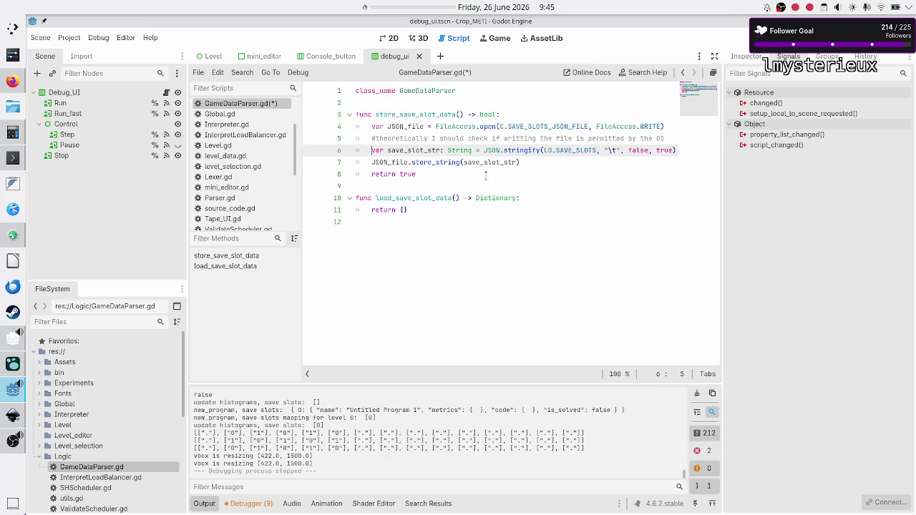
key("Up")
key("End")
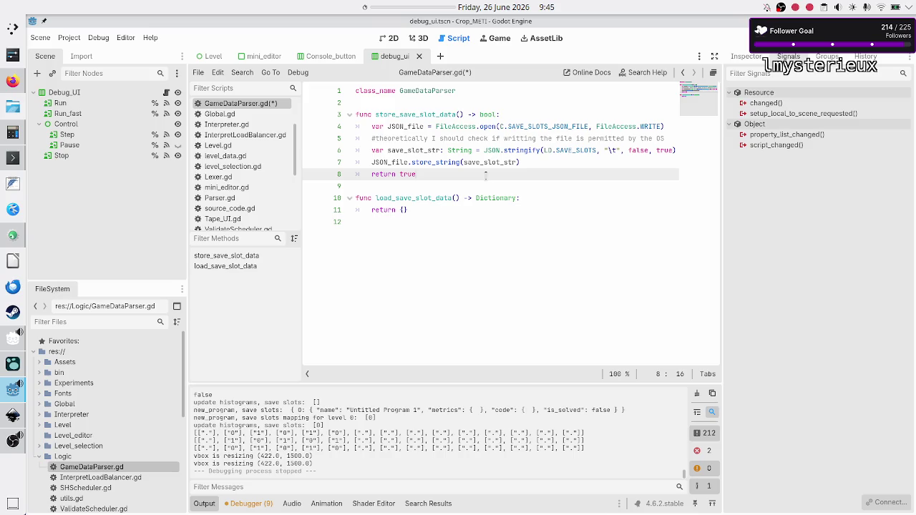
key("Up")
key("Up")
key("Up")
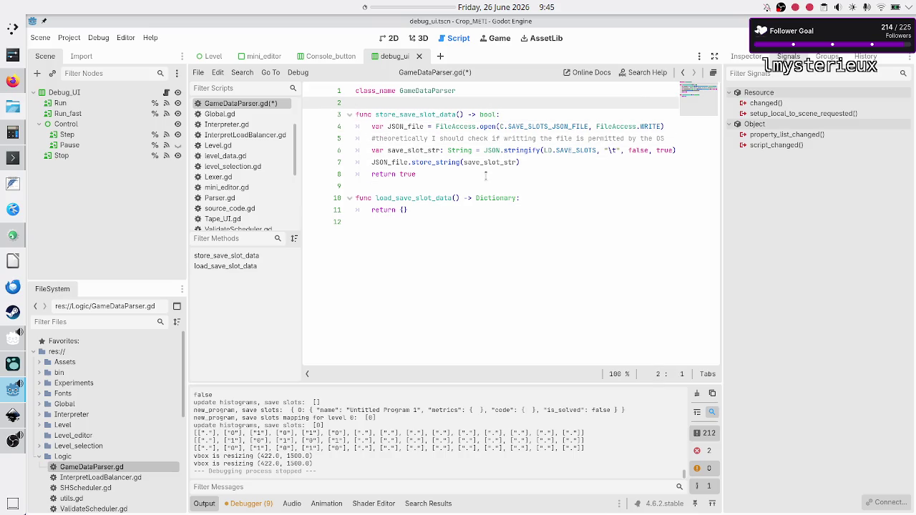
key("Down")
- Cut the OS-permission comment line, then restore it with undo
key("Down")
key("Up")
key("End")
key("Left")
key("Left")
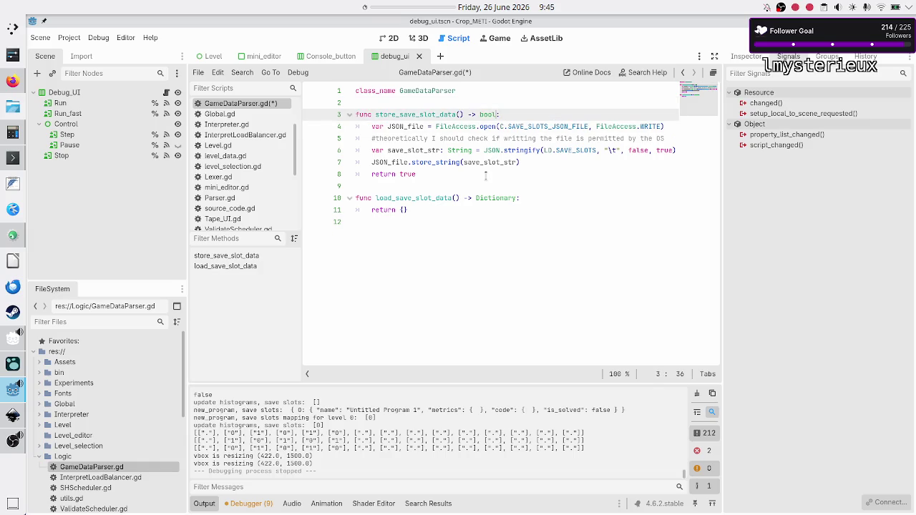
key("Home")
key("Down")
key("Down")
key("shift+End")
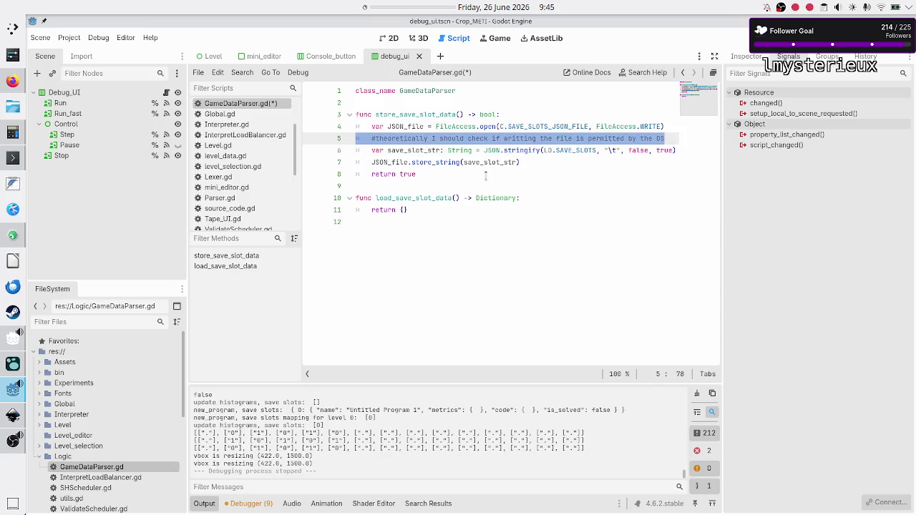
key("ctrl+x")
key("BackSpace")
key("ctrl+z")
key("ctrl+z")
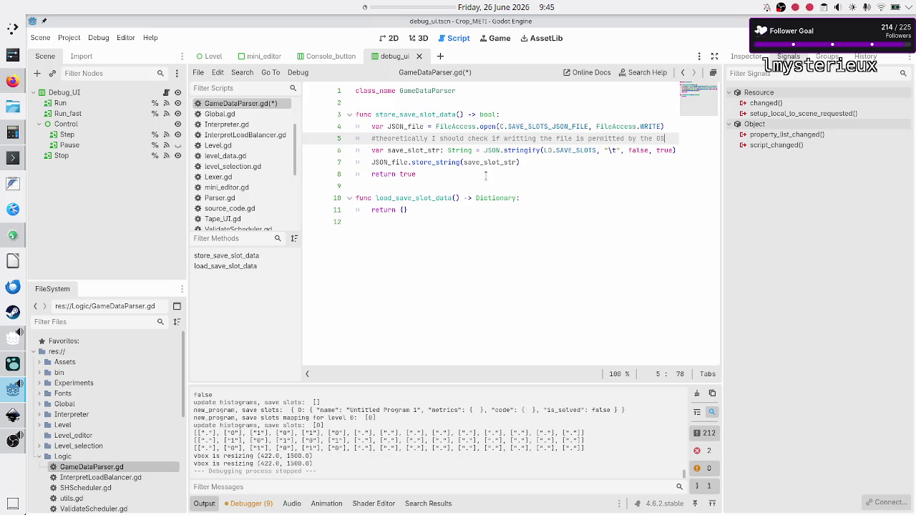
- Select the end of the bool return type in the function signature
key("Right")
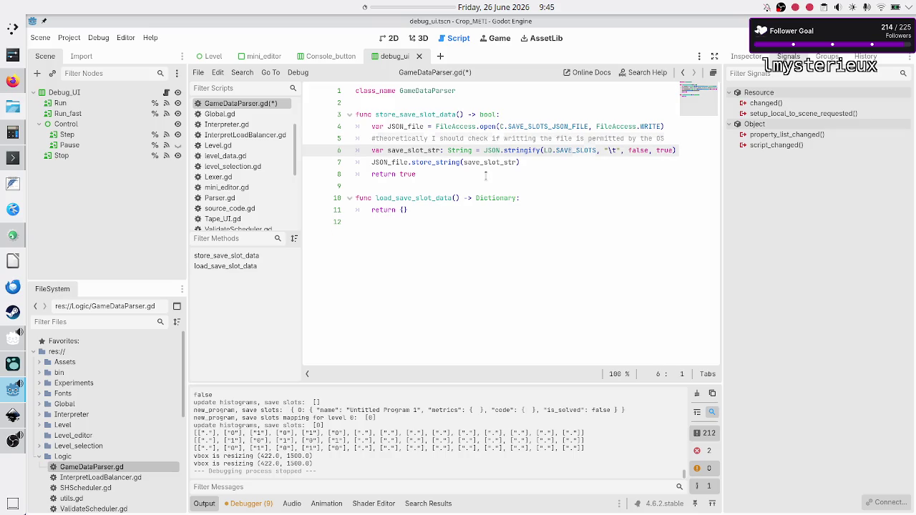
key("Up")
key("Up")
key("Up")
key("Down")
key("Up")
key("End")
key("shift+Left")
key("shift+Left")
key("shift+Left")
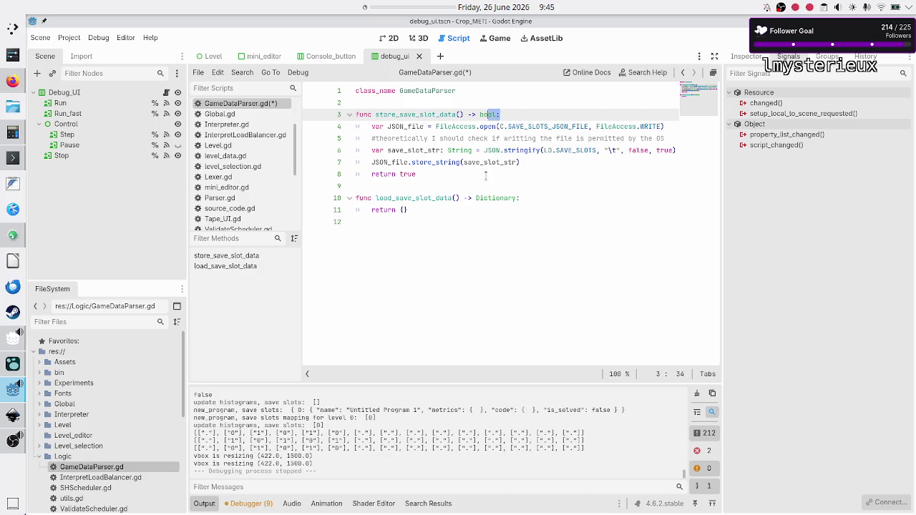
- Comment out the 'return true' line at the end of store_save_slot_data with Ctrl+K
key("Down")
key("Down")
key("Down")
key("Home")
key("Home")
key("Up")
key("Down")
key("Down")
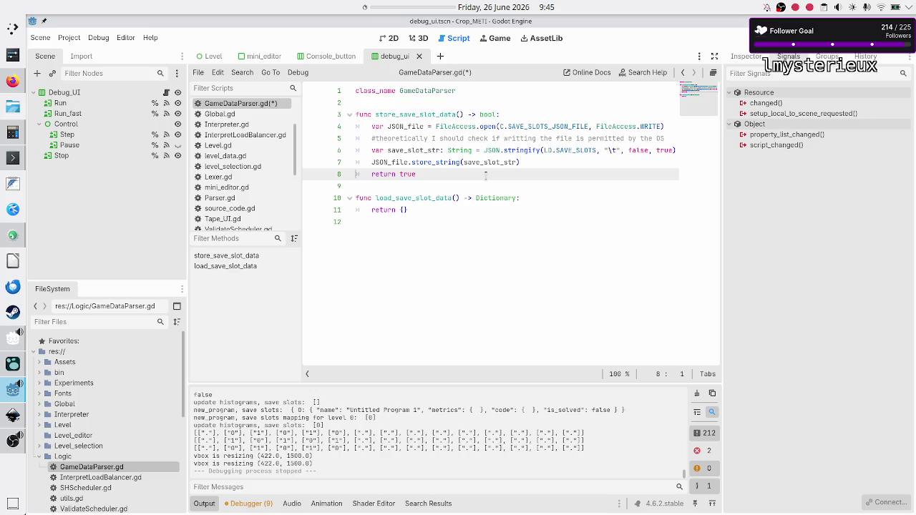
key("Up")
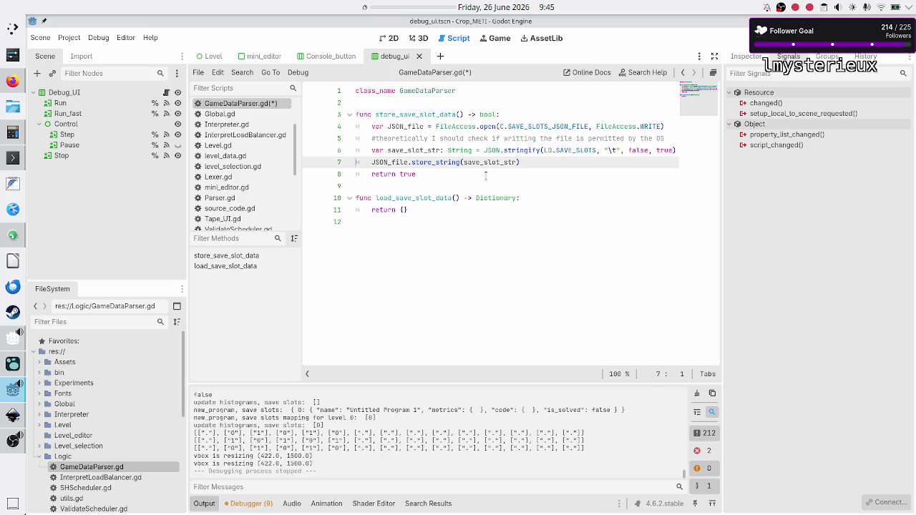
key("Down")
key("Home")
key("ctrl+k")
key("Up")
key("Up")
key("Up")
key("End")
- Change store_save_slot_data's return type from bool to void
key("BackSpace")
key("BackSpace")
key("BackSpace")
type("void")
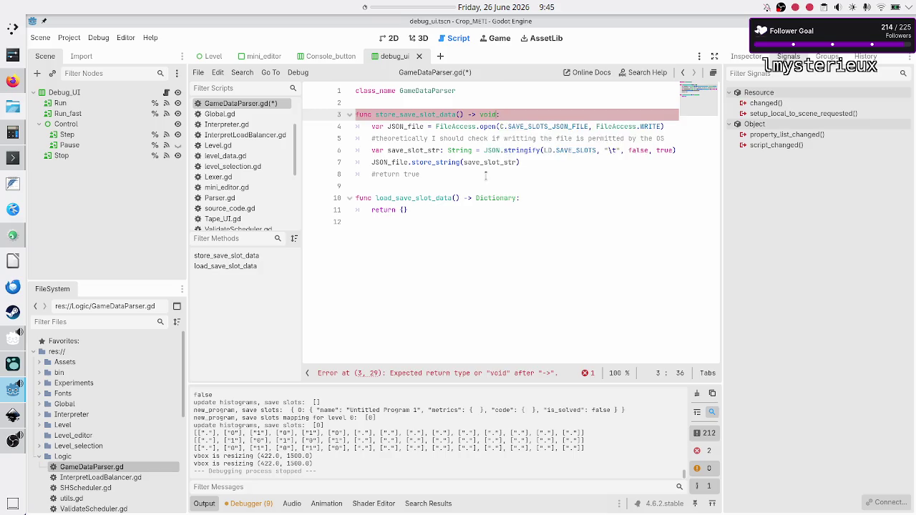
key("Escape")
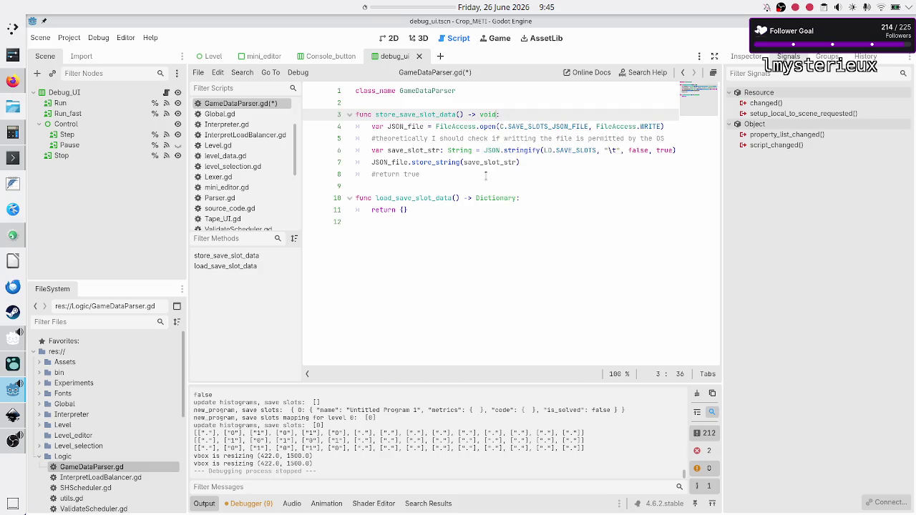
- Add a '#return false' line below the OS-permission comment
key("Down")
key("Down")
key("End")
key("Return")
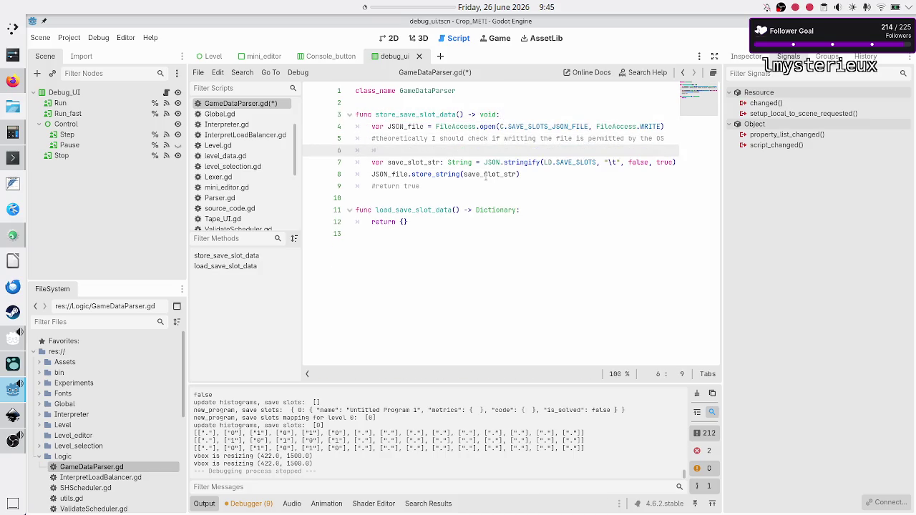
type("#return fals")
type("e")
- Save GameDataParser.gd
key("Home")
key("Home")
key("Down")
key("Down")
key("Down")
key("Up")
key("ctrl+s")
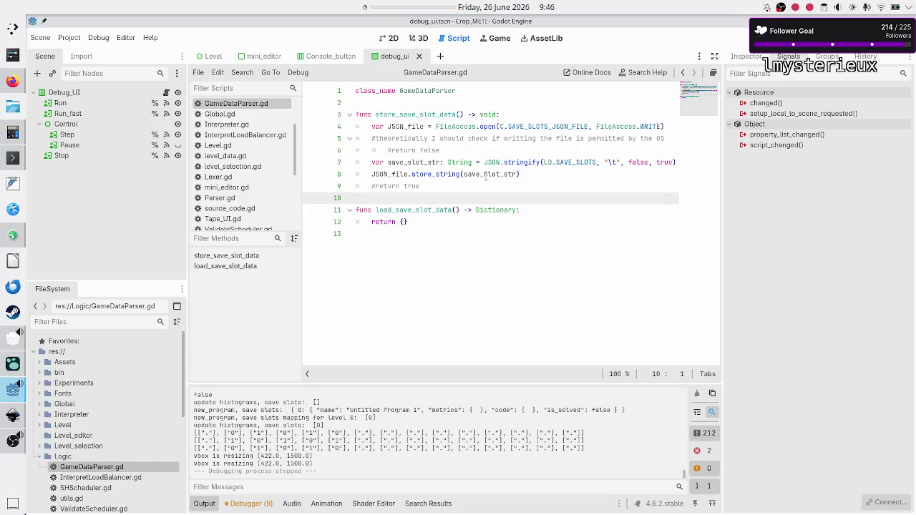
scroll(265, 154, "down", 5)
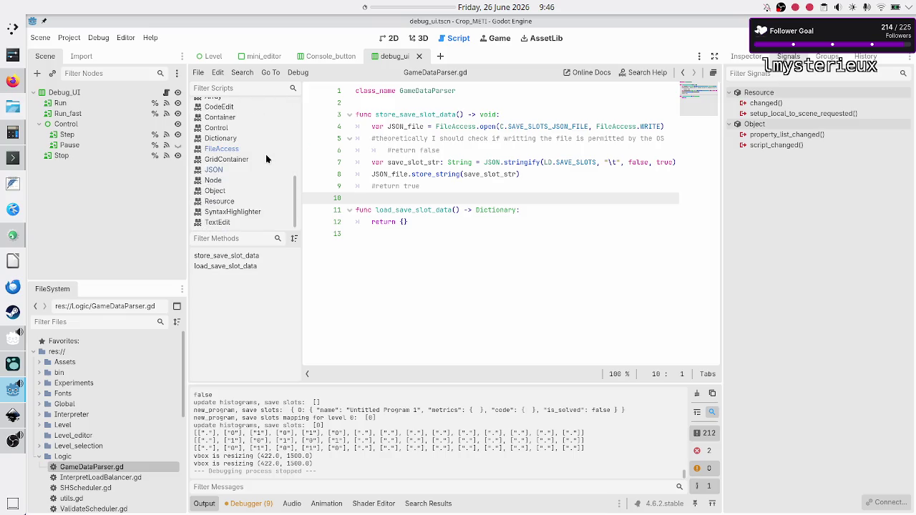
- Compare the FileAccess.open documentation example with FileAccess and store_string in the script
left_click(266, 152)
scroll(438, 179, "up", 10)
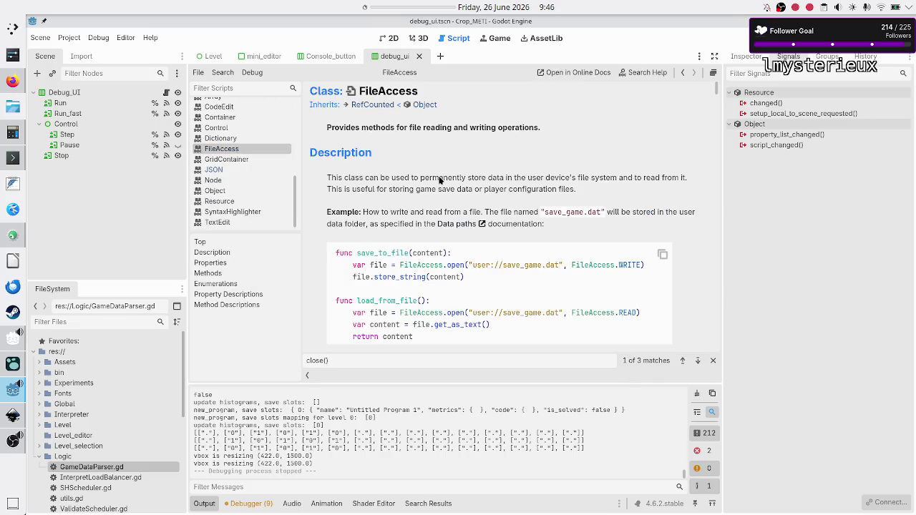
scroll(440, 182, "down", 2)
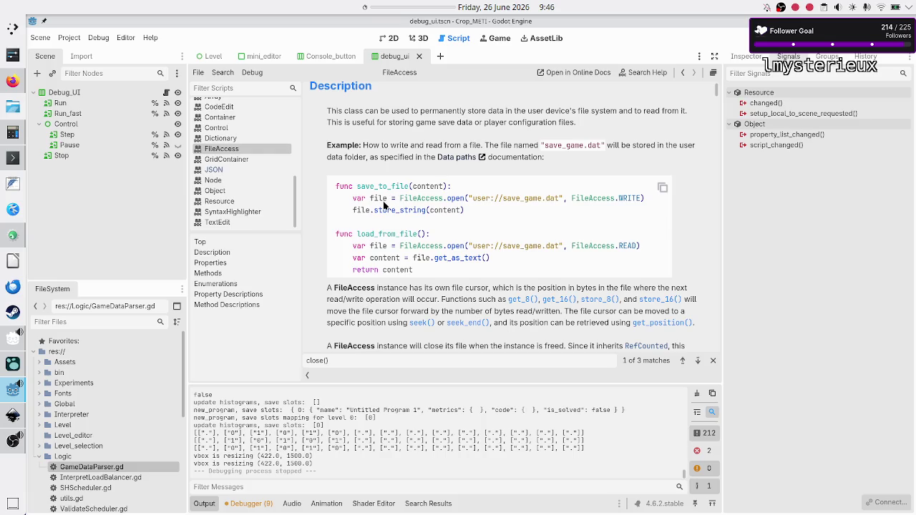
left_click_drag(408, 199, 465, 198)
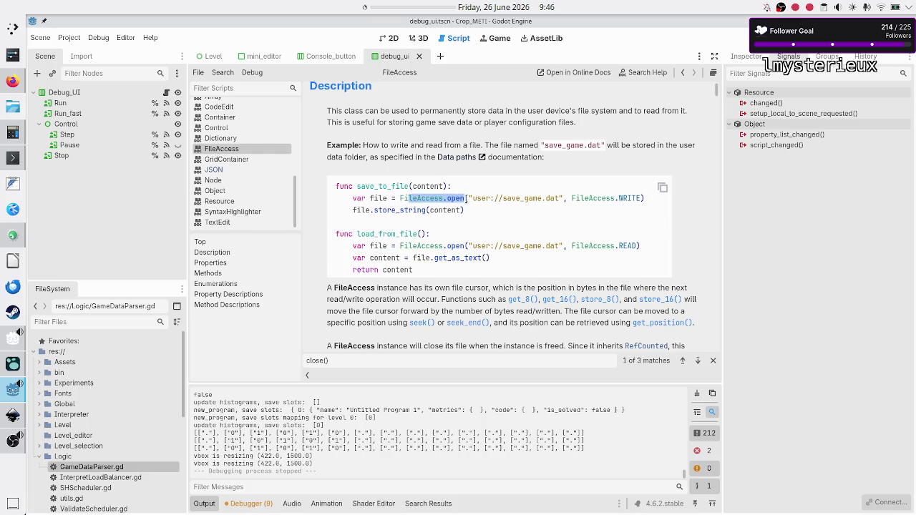
left_click_drag(377, 211, 443, 210)
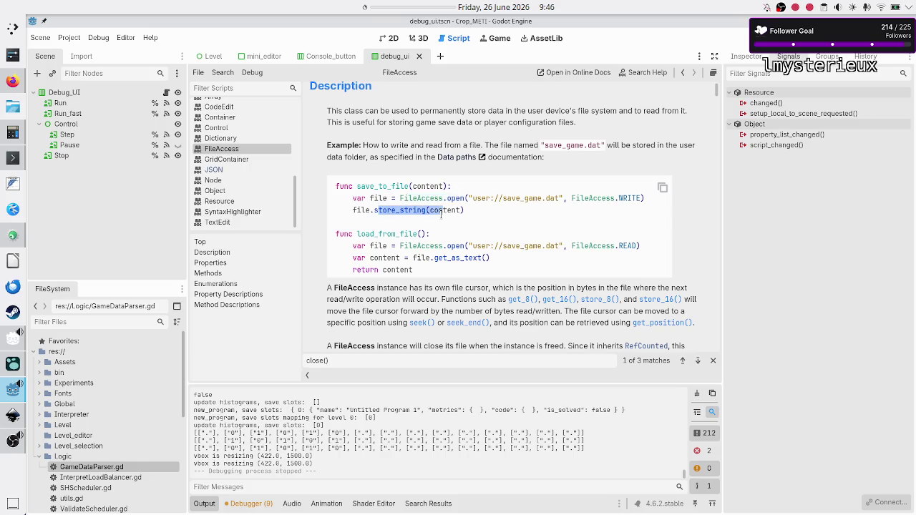
scroll(267, 160, "up", 3)
scroll(266, 162, "up", 5)
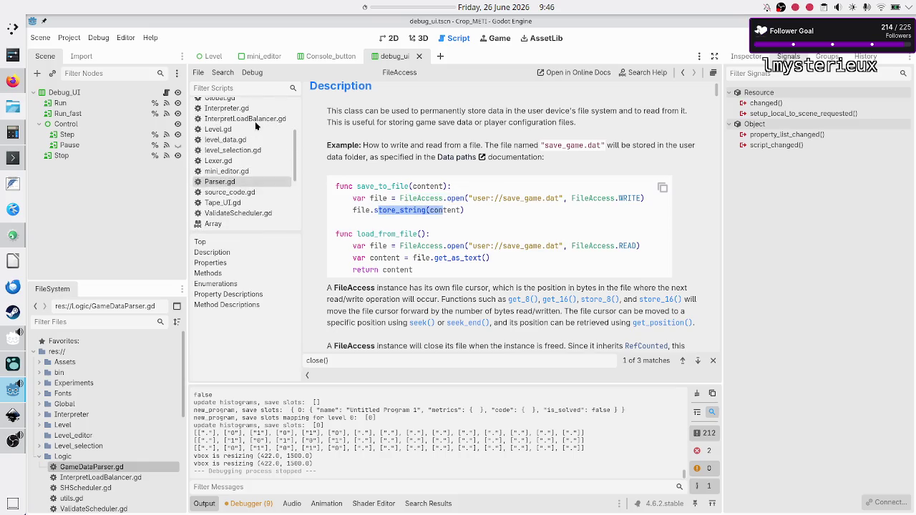
left_click(243, 168)
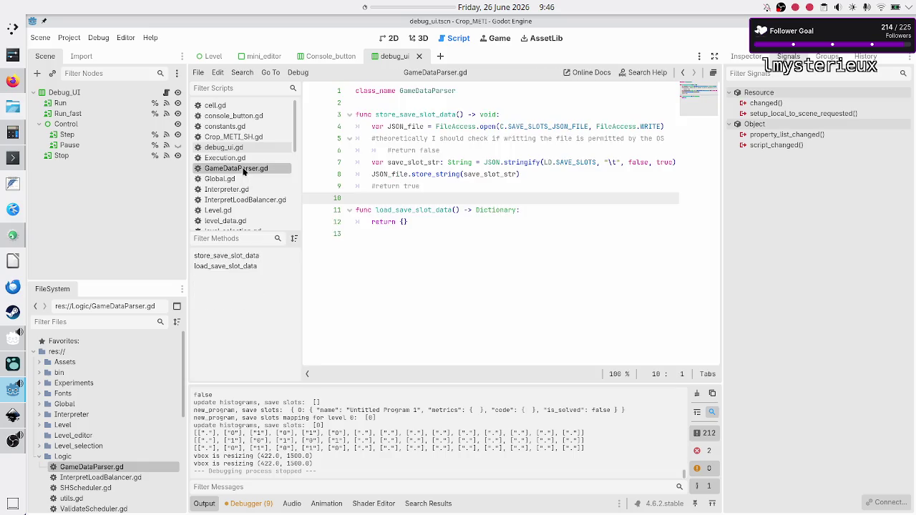
double_click(458, 126)
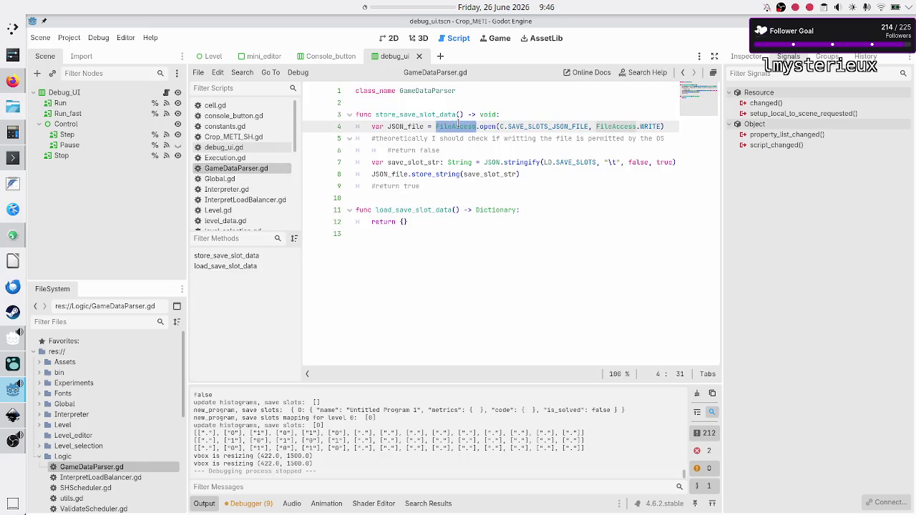
double_click(438, 174)
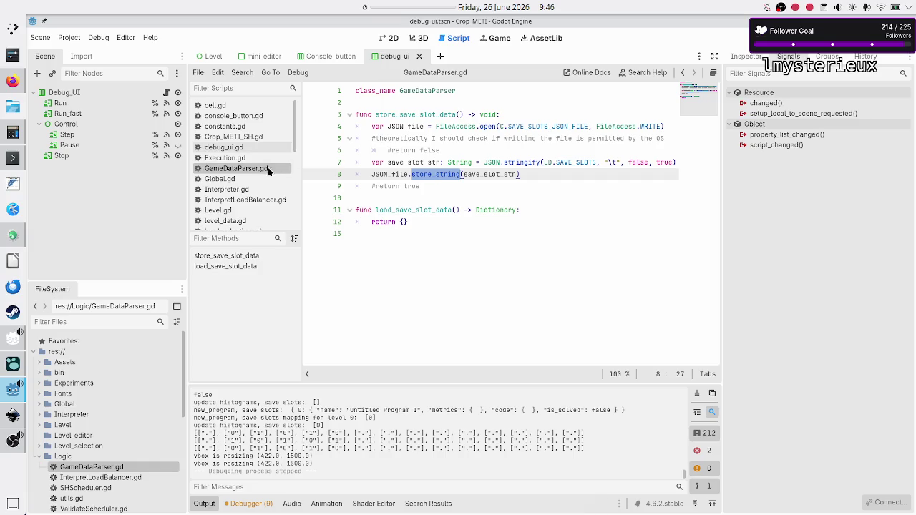
scroll(261, 177, "down", 5)
- Copy the three-line load_from_file example from the FileAccess docs and return to GameDataParser.gd
left_click(249, 166)
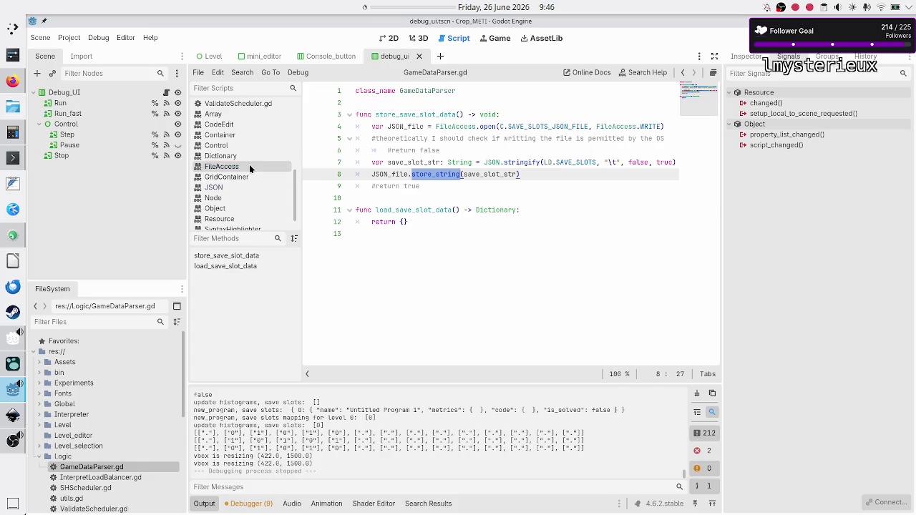
left_click_drag(352, 250, 400, 257)
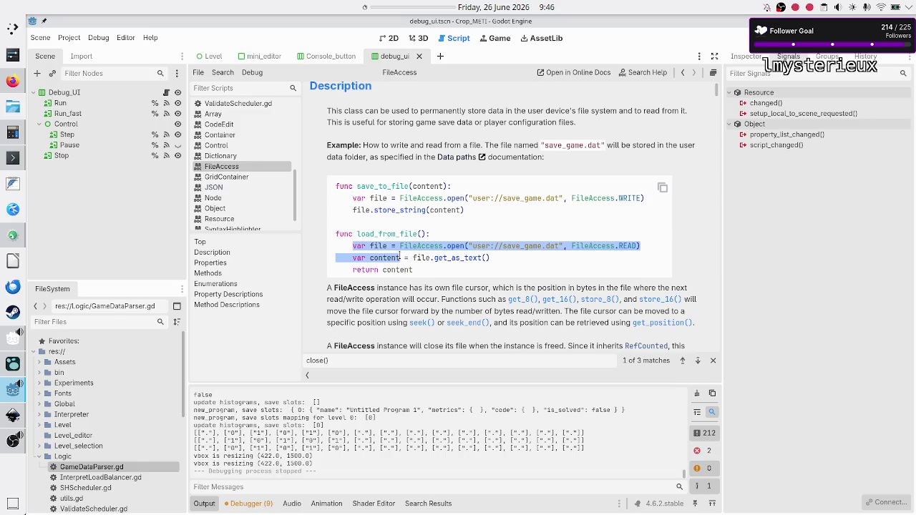
left_click(401, 257)
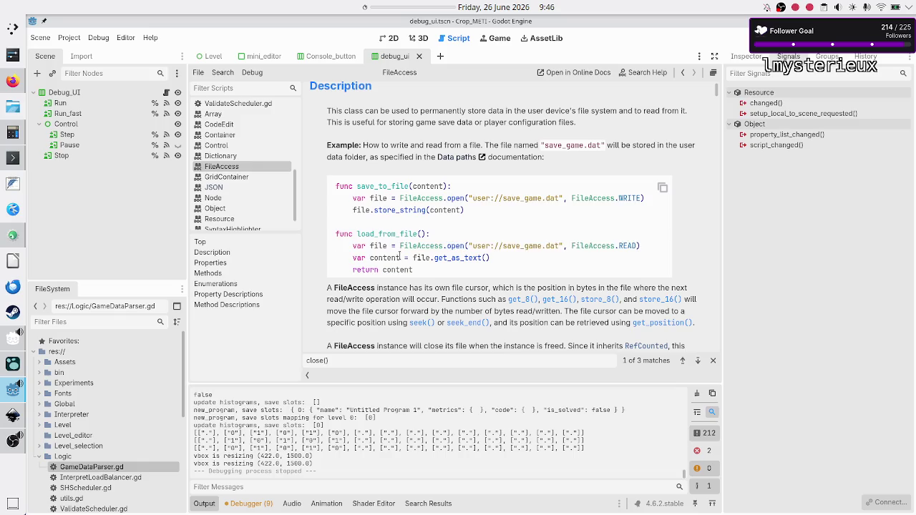
double_click(455, 248)
left_click(454, 250)
left_click_drag(353, 245, 420, 270)
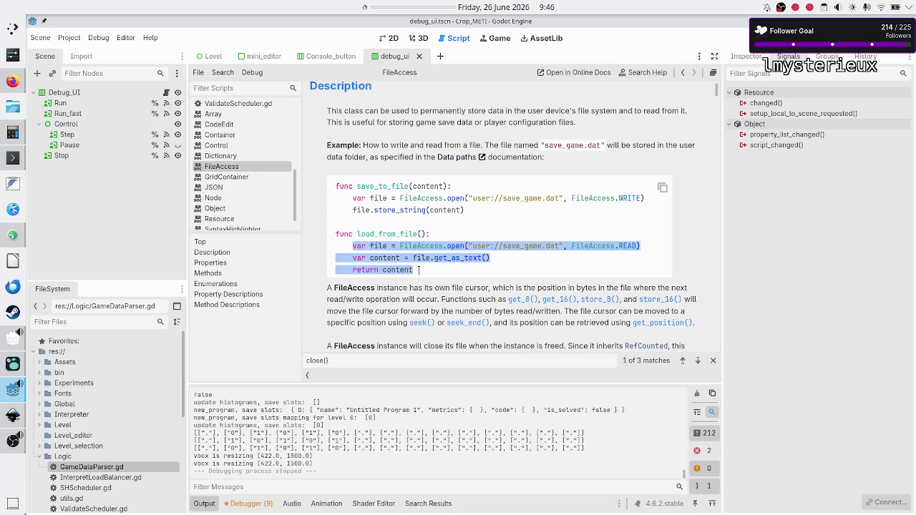
right_click(397, 262)
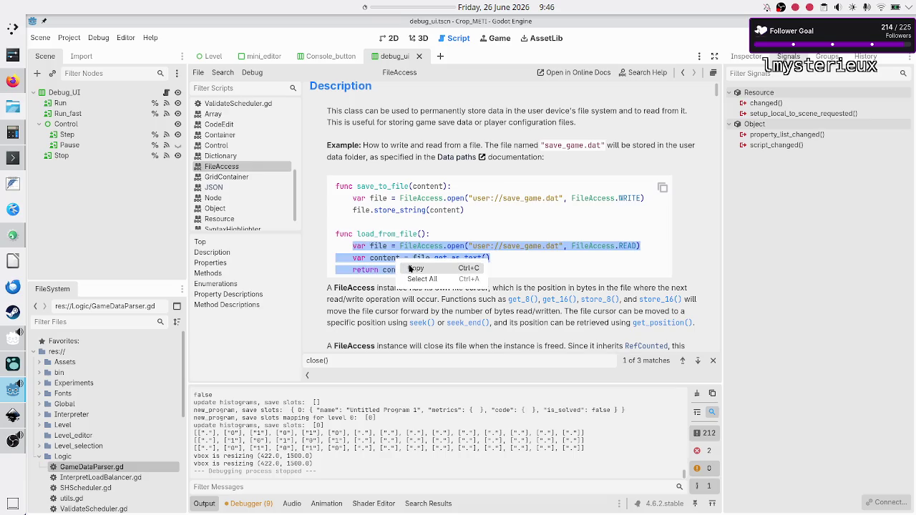
left_click(412, 267)
left_click(399, 250)
scroll(272, 150, "up", 5)
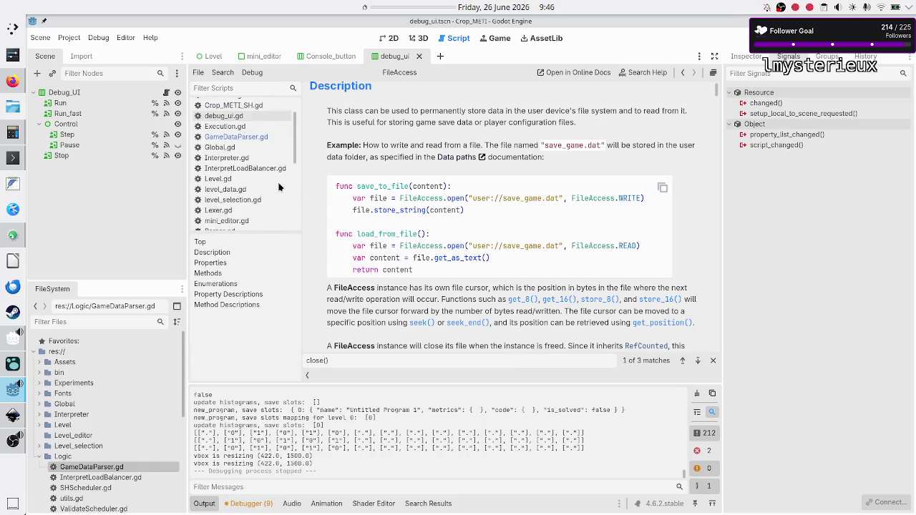
left_click(270, 137)
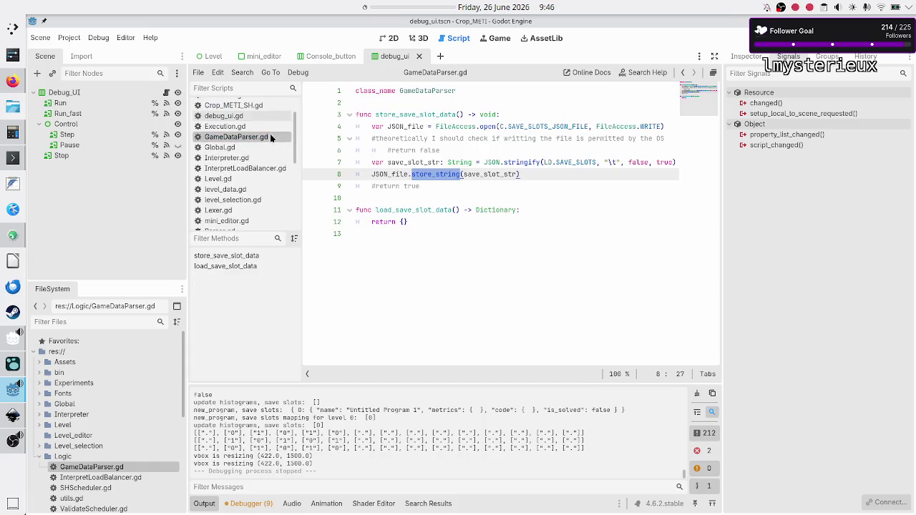
- Replace load_save_slot_data's placeholder 'return {}' with the pasted load example
left_click(413, 222)
key("BackSpace")
key("BackSpace")
key("BackSpace")
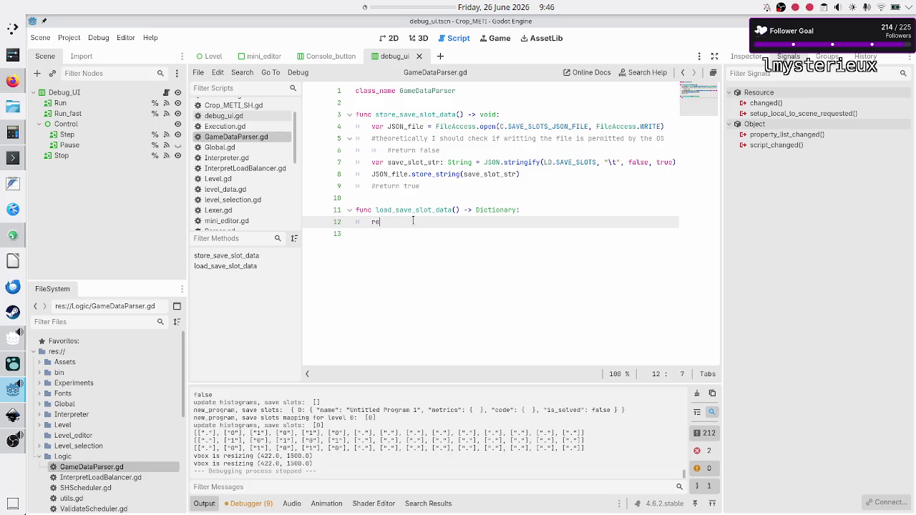
key("ctrl+v")
key("Up")
key("Up")
key("Up")
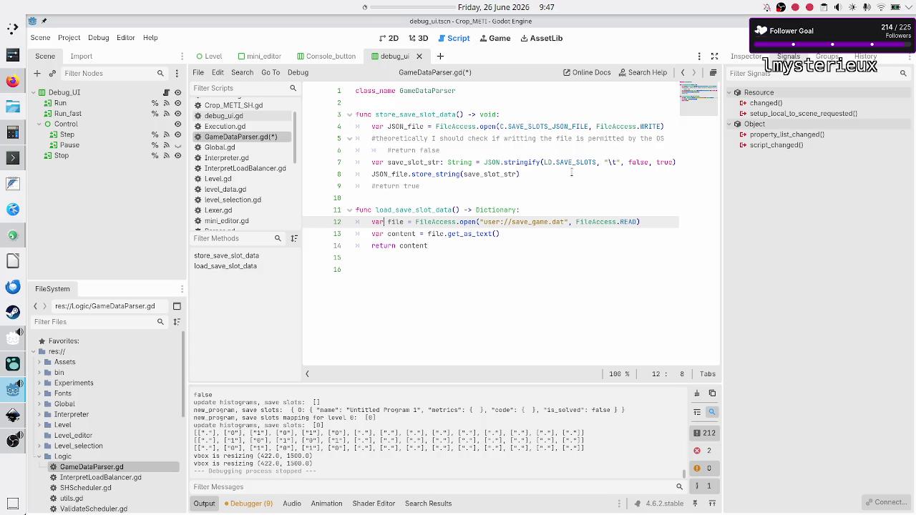
- Rename the file variable to JSON_file and open C.SAVE_SLOTS_JSON_FILE instead of save_game.dat
type("JSON_")
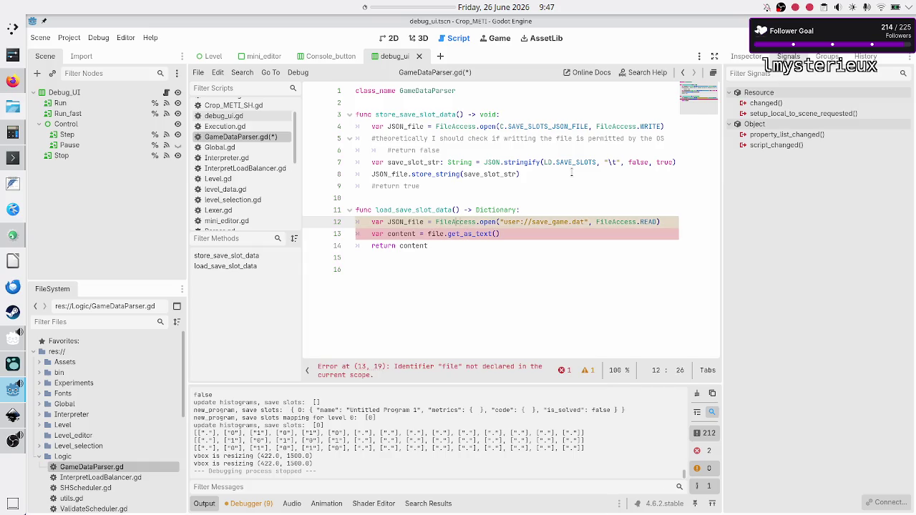
key("ctrl+Right")
key("ctrl+Right")
key("ctrl+Right")
key("shift+Right")
key("shift+Right")
key("shift+Right")
type("C.save")
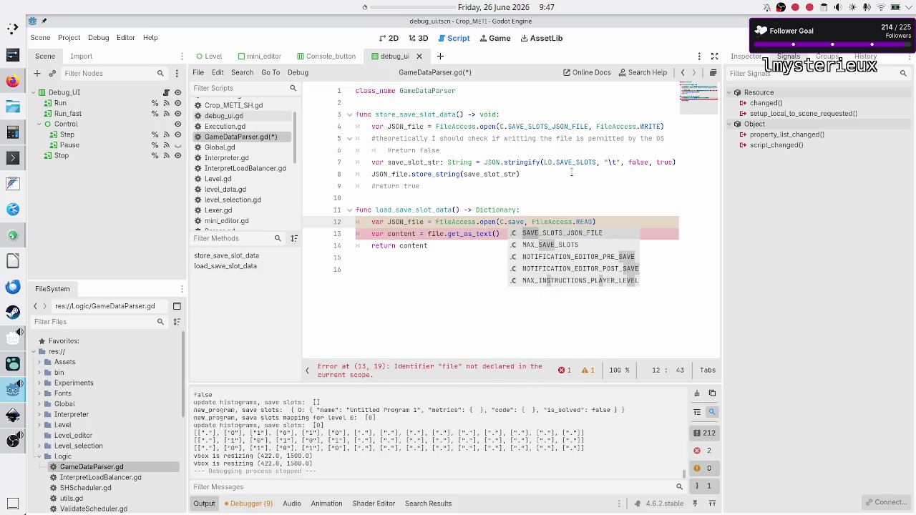
key("Return")
key("Right")
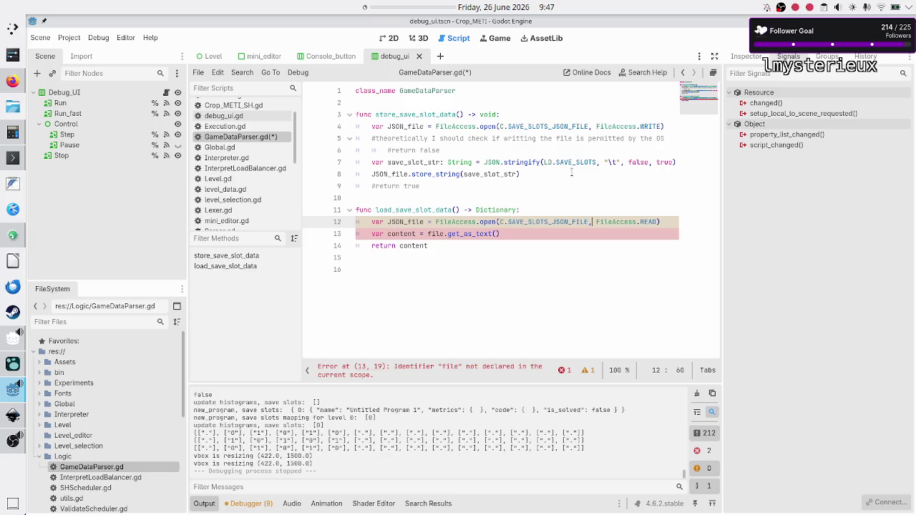
- Read the file text into 'save_slot_str: String' from JSON_file instead of content
key("Down")
key("Home")
key("Right")
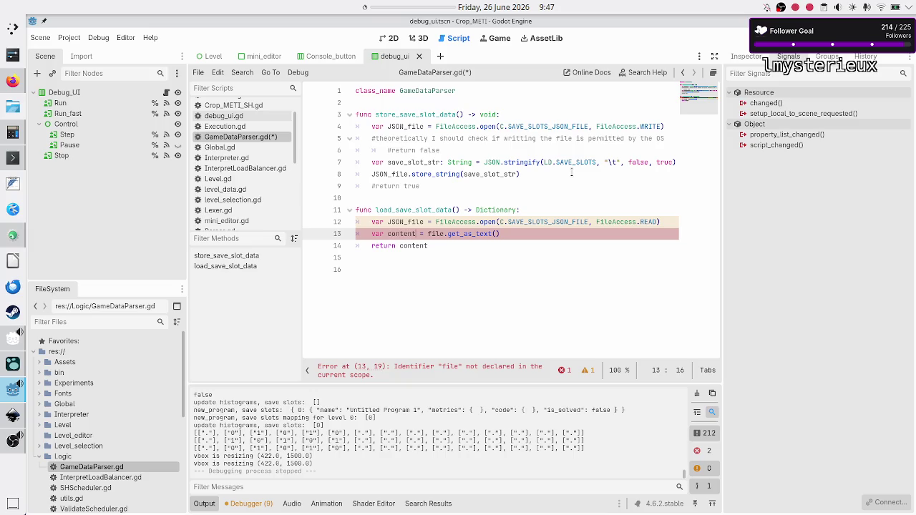
key("BackSpace")
key("BackSpace")
key("BackSpace")
type("save_slot")
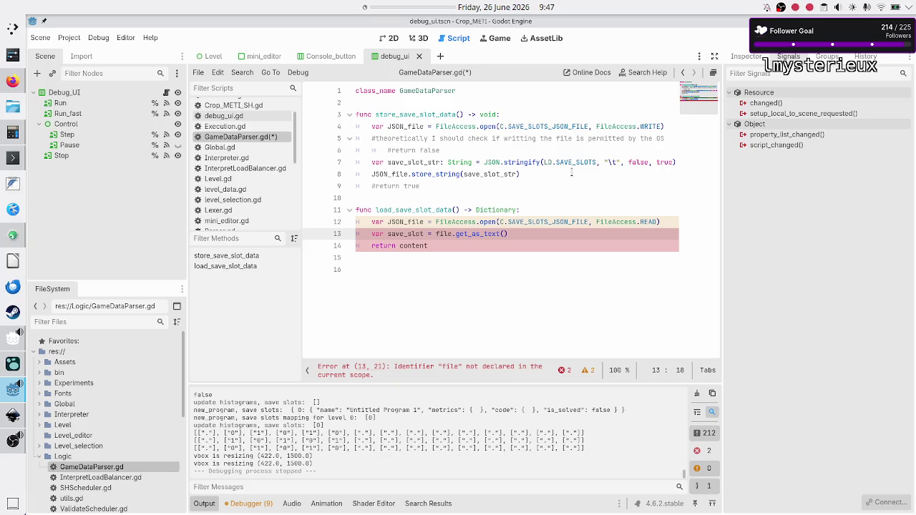
type("_str = ")
type("JSON_")
key("Escape")
key("Left")
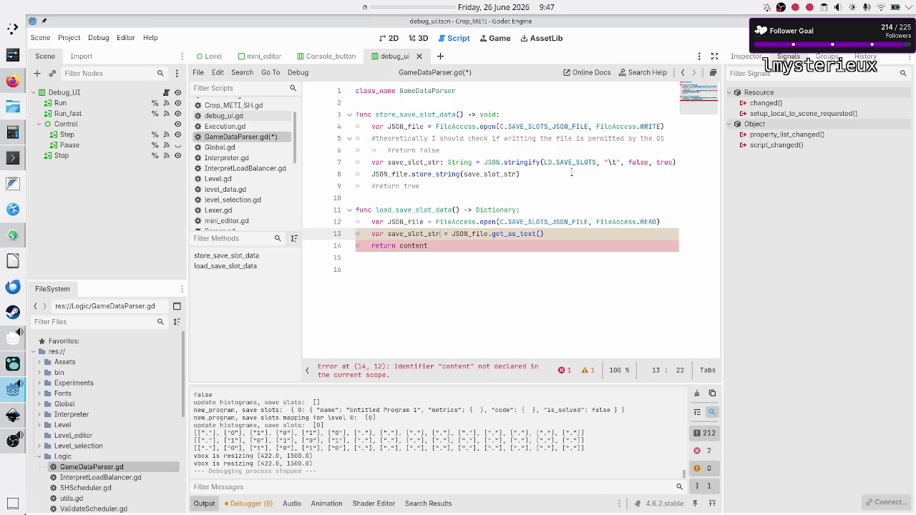
type(": String")
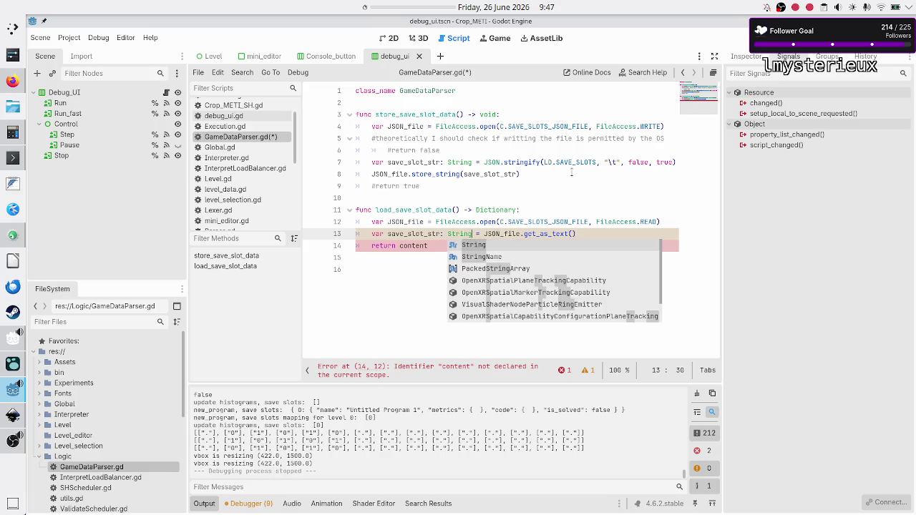
key("Escape")
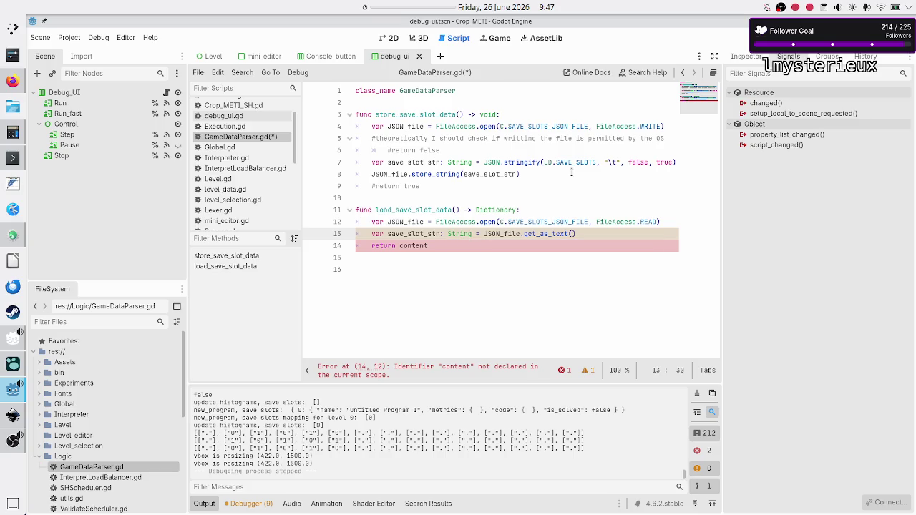
- Add an 'if not JSON_file:' check that begins a 'return {' statement
key("Down")
key("Down")
key("Up")
key("Up")
key("Up")
key("End")
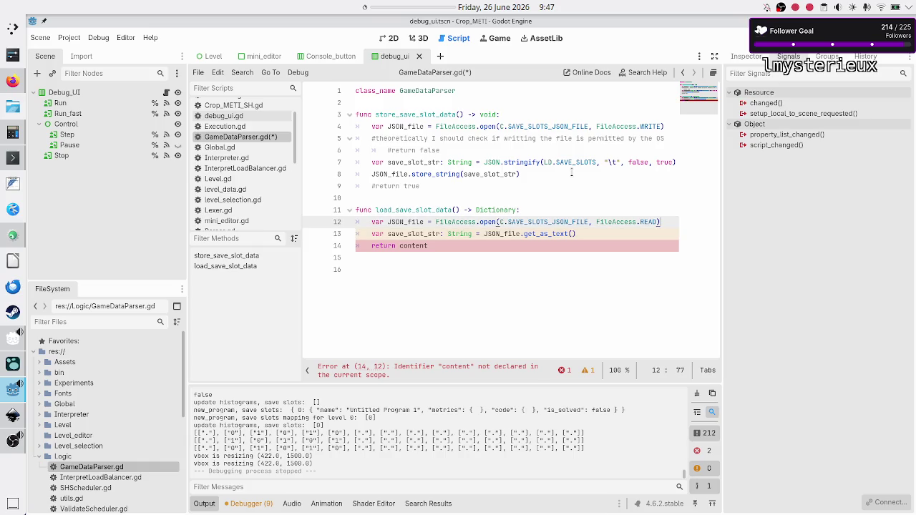
key("Return")
type("if not JS")
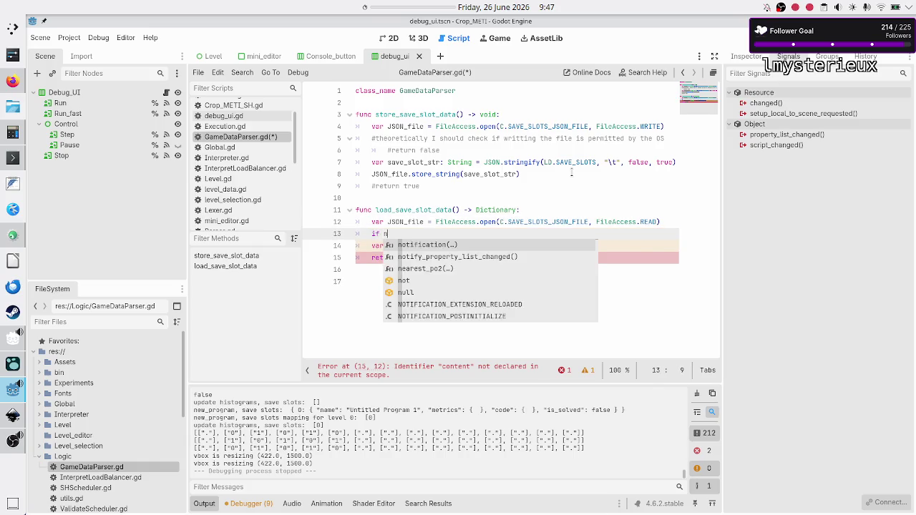
key("Return")
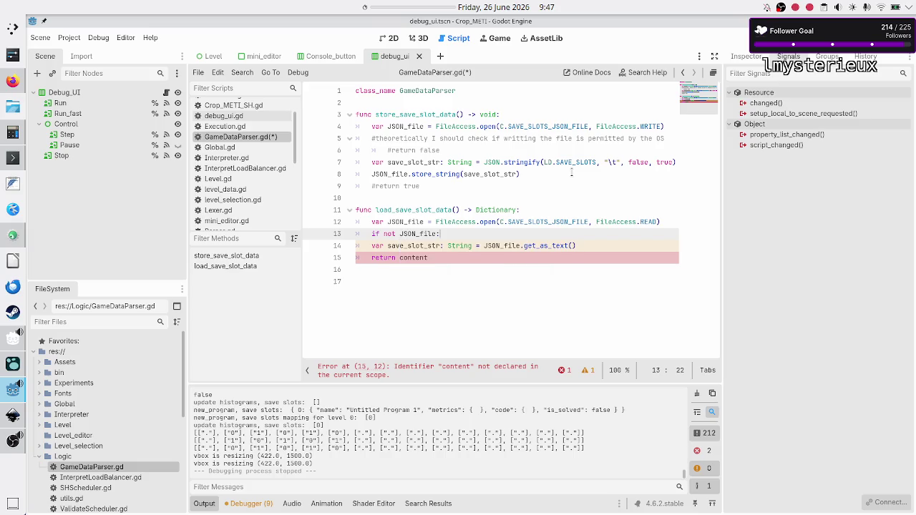
key("Return")
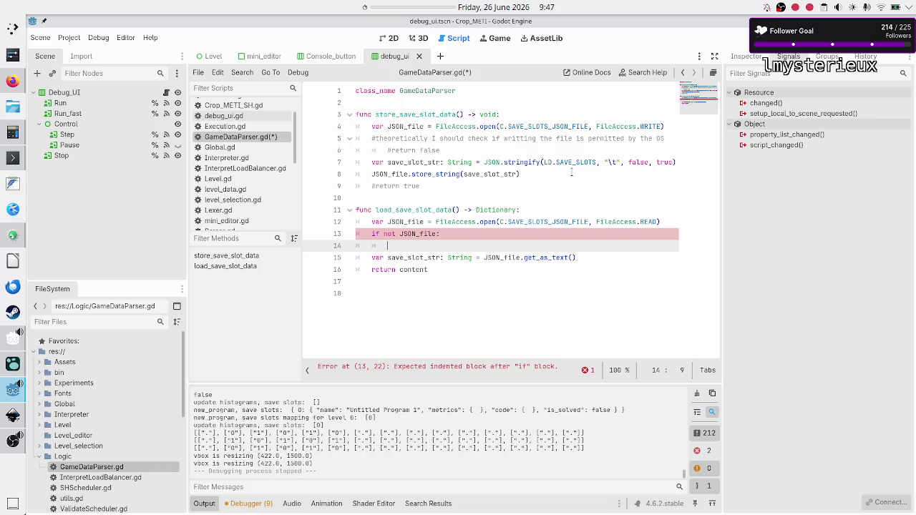
type("return ")
type("{")
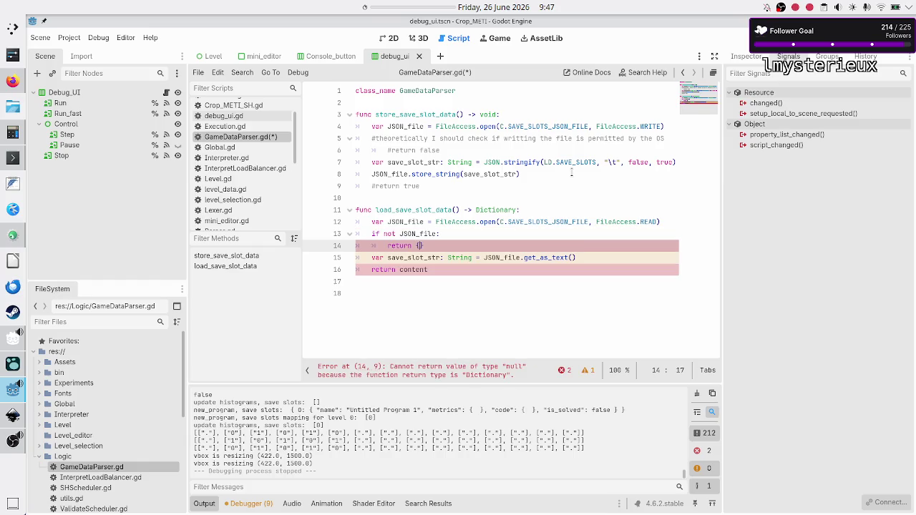
- Make the failure branch return {"failed": true, "save_slot_data": {}} across several lines
key("Return")
type("\"")
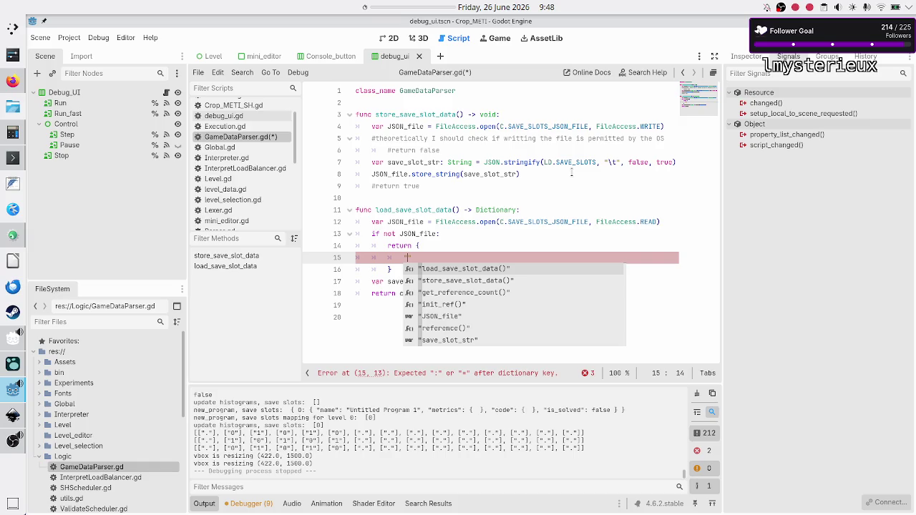
type("has_error\"")
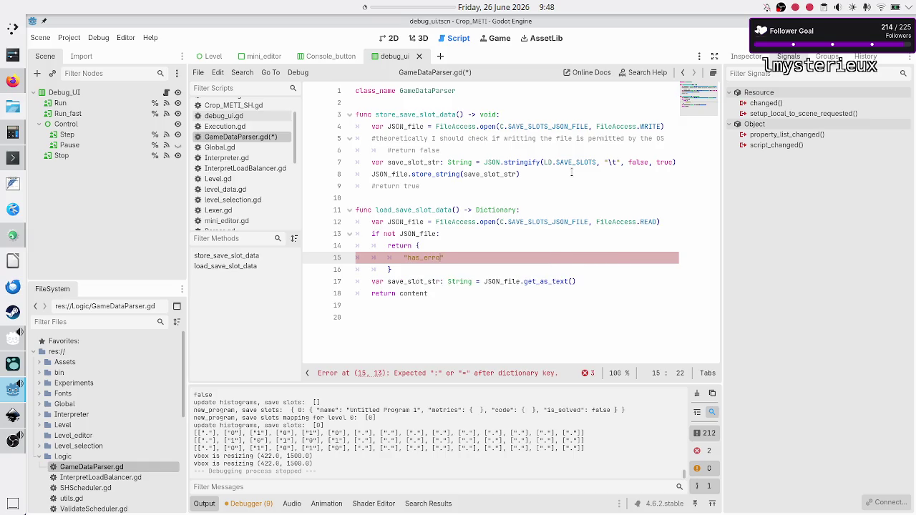
type(":")
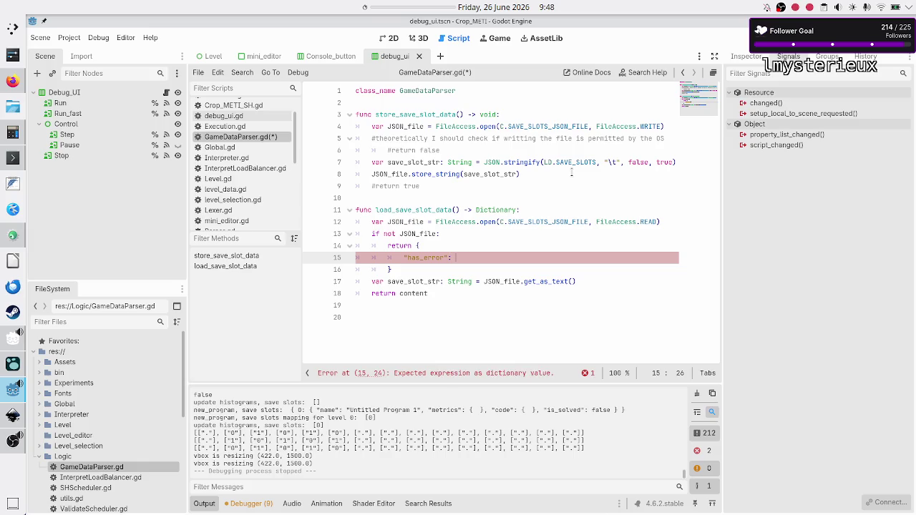
key("BackSpace")
key("BackSpace")
key("BackSpace")
type("failed")
type("\": true,")
key("Return")
type("data\"")
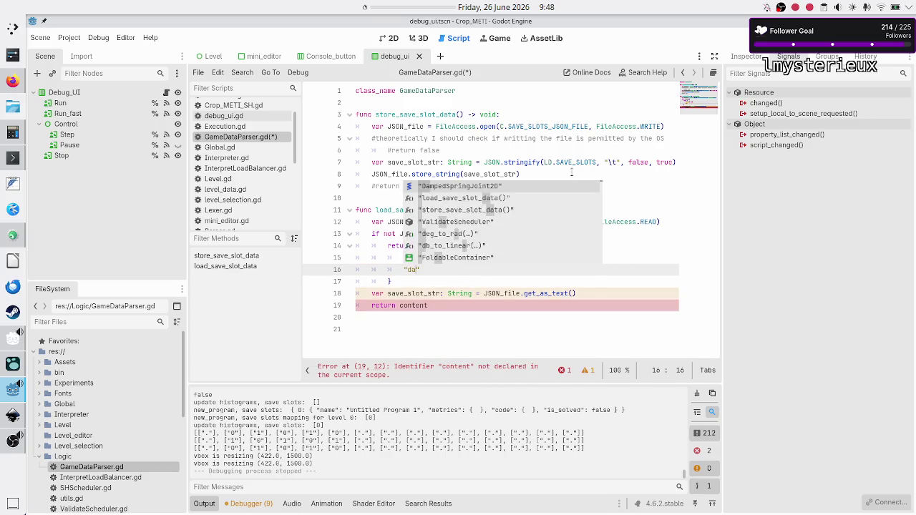
type(": ")
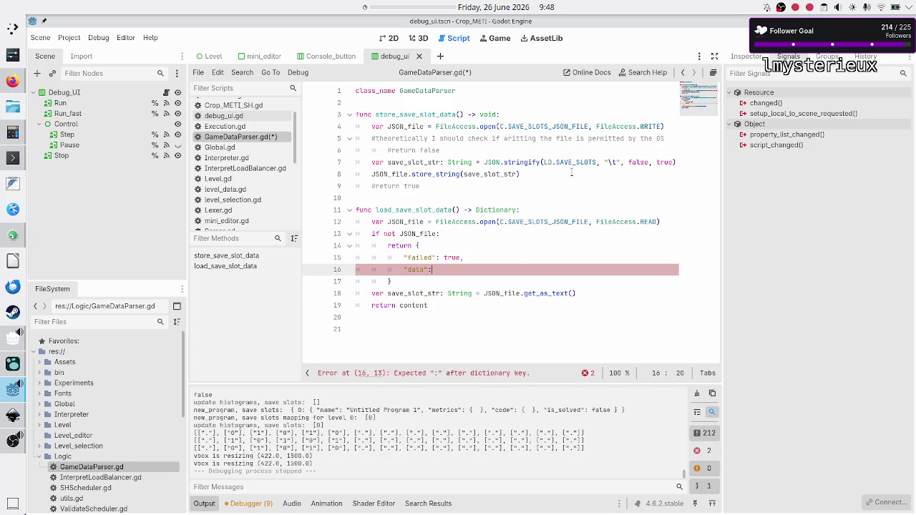
type("{}")
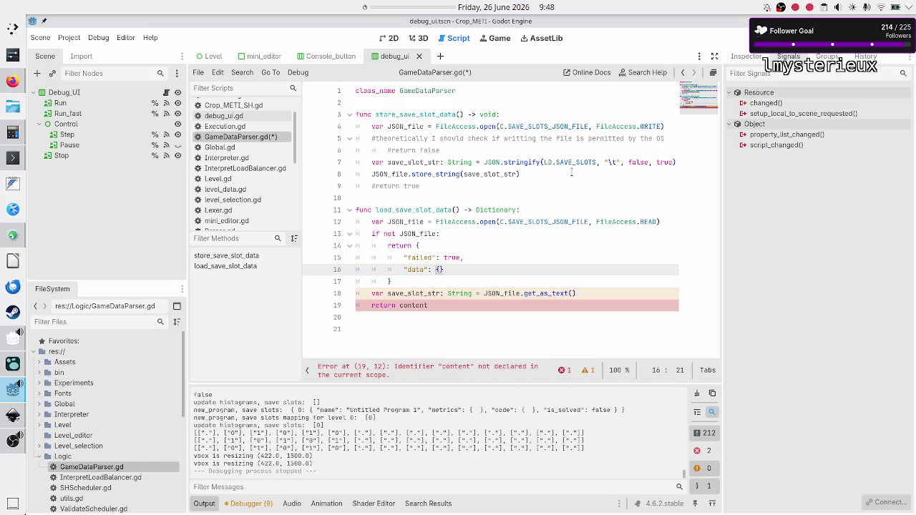
key("Left")
type("save_slot")
type("_")
- Delete 'content' from the function's final return line
key("Down")
key("Down")
key("Home")
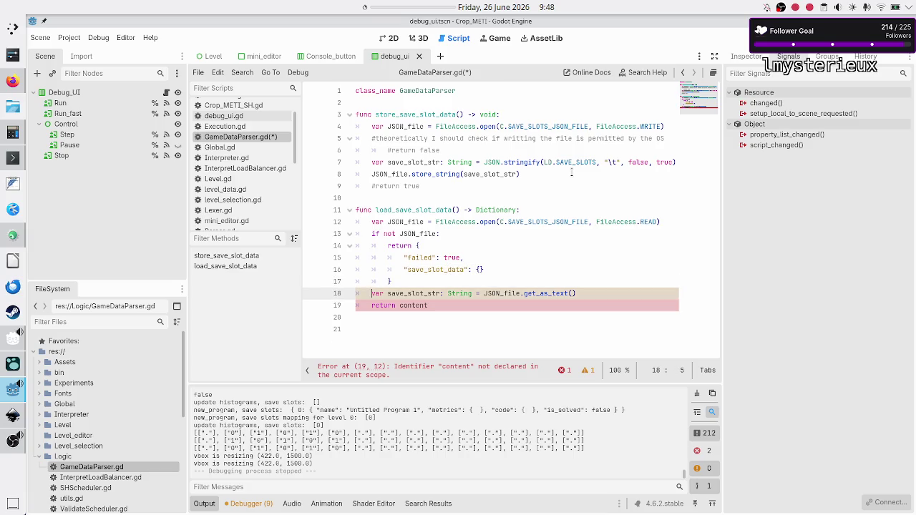
key("Down")
key("End")
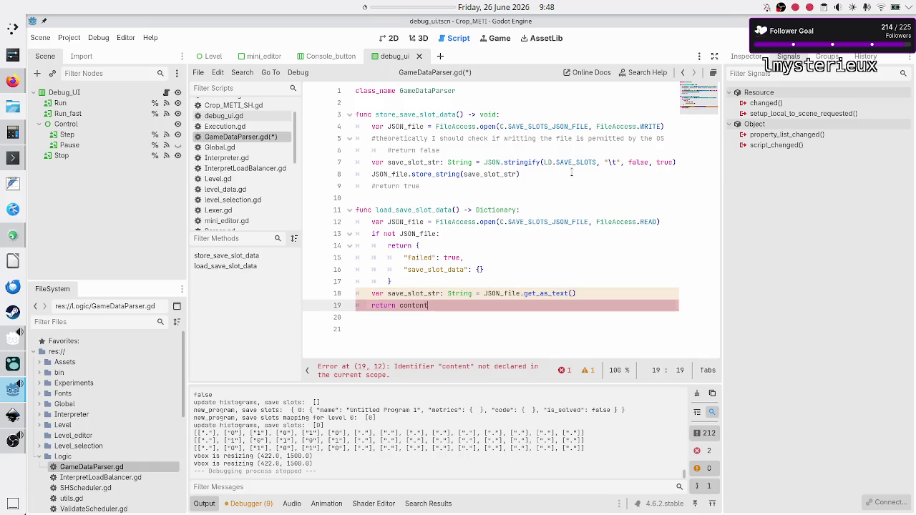
key("BackSpace")
key("BackSpace")
key("BackSpace")
key("BackSpace")
key("BackSpace")
key("BackSpace")
- Write the final return as {"failed": false, "save_slot_data": {}}, fixing '=' to ':'
type("{")
key("Return")
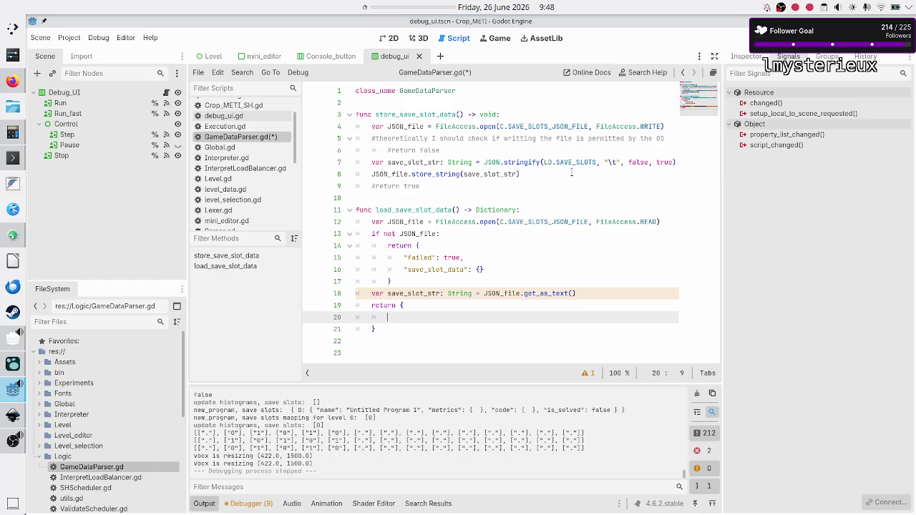
type("\"failed\":")
type(" false")
type(",")
key("Return")
type("\"save_slot_data\" = {")
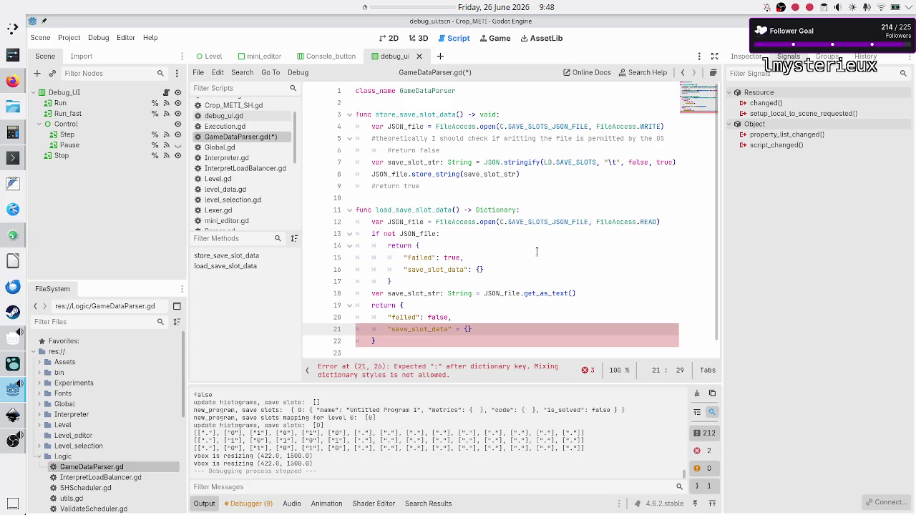
key("BackSpace")
key("BackSpace")
type(":")
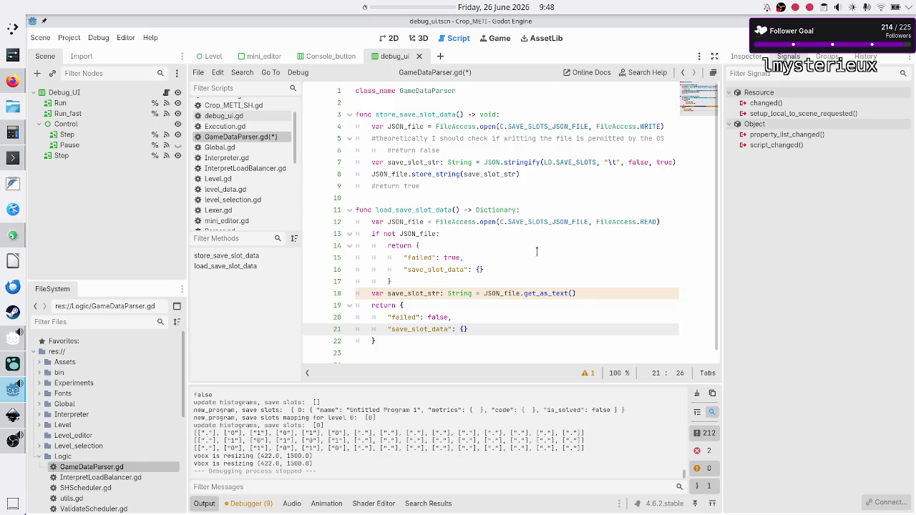
double_click(542, 293)
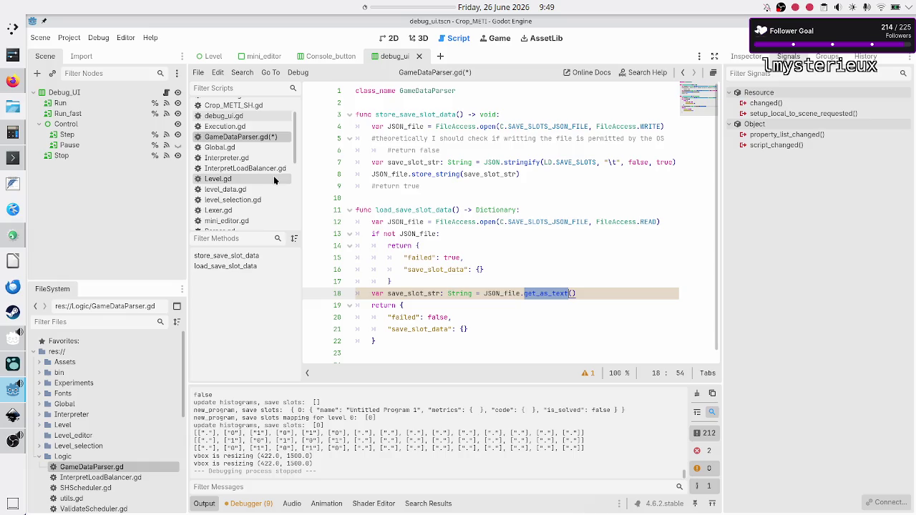
- Search the FileAccess documentation for get_as_text, then clear the search term
scroll(274, 175, "down", 5)
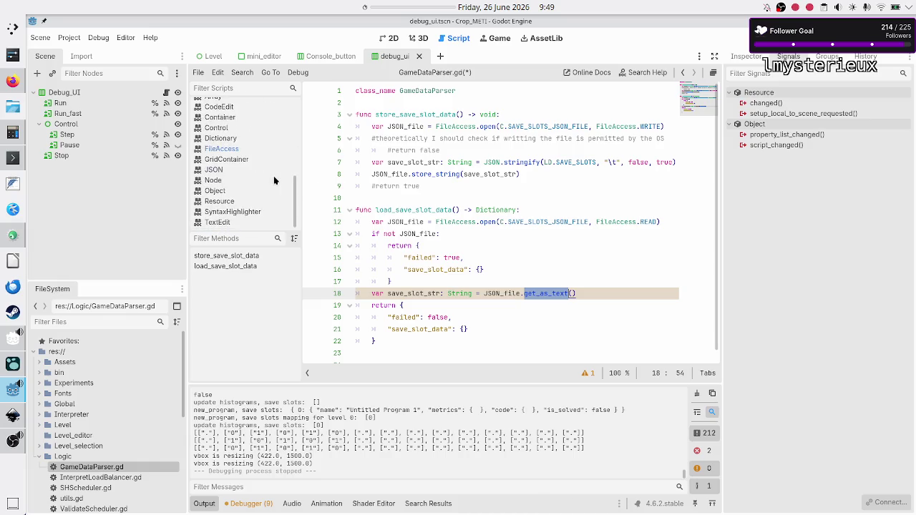
left_click(242, 148)
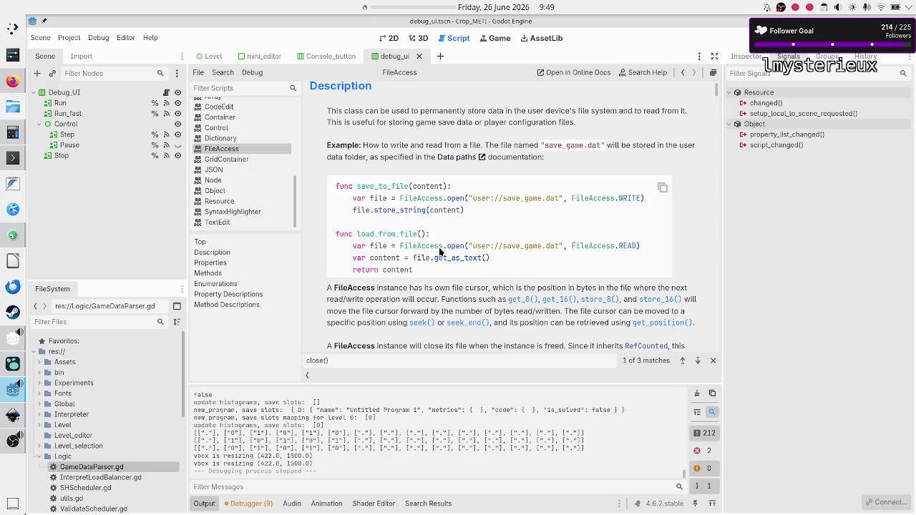
key("ctrl+f")
type("get_as_text")
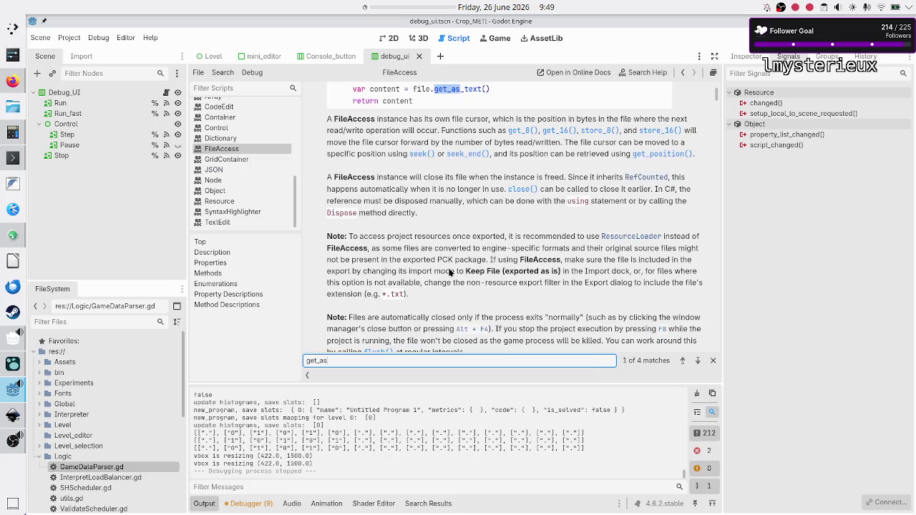
left_click(698, 361)
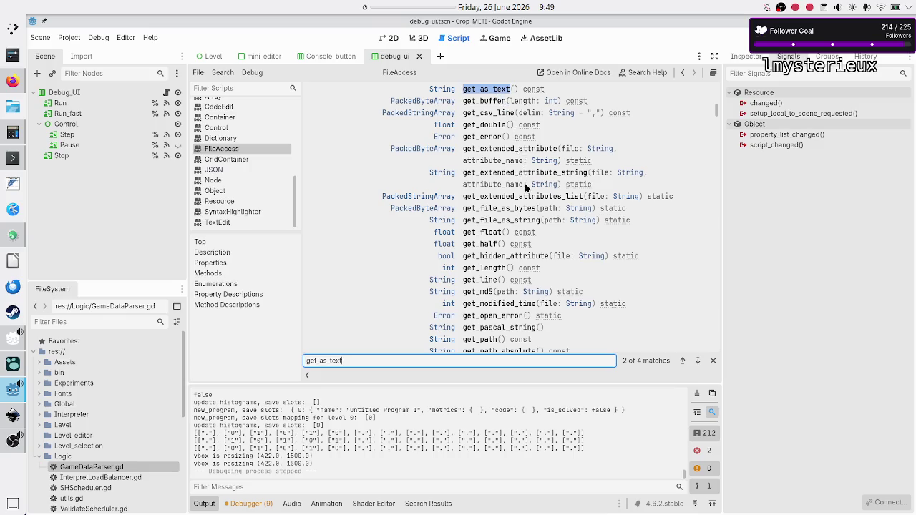
scroll(525, 184, "up", 4)
scroll(525, 184, "up", 1)
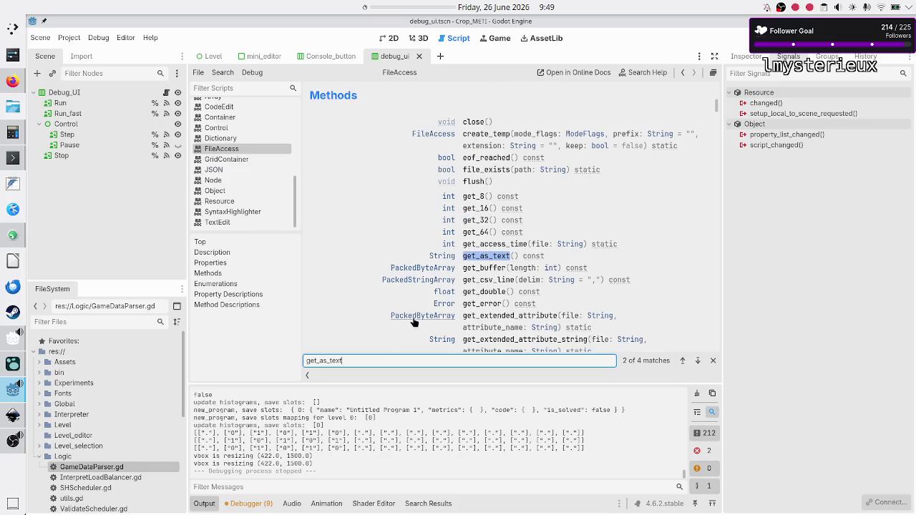
left_click(379, 360)
type("json")
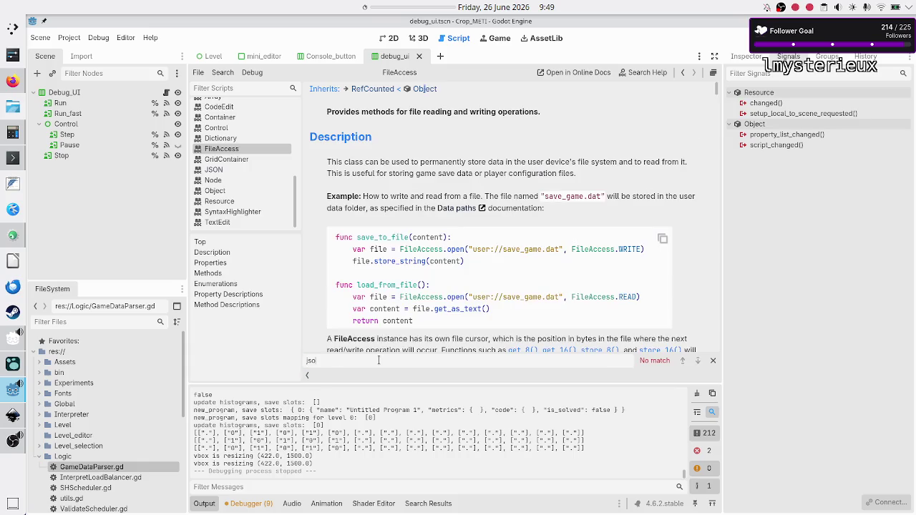
key("BackSpace")
key("BackSpace")
key("BackSpace")
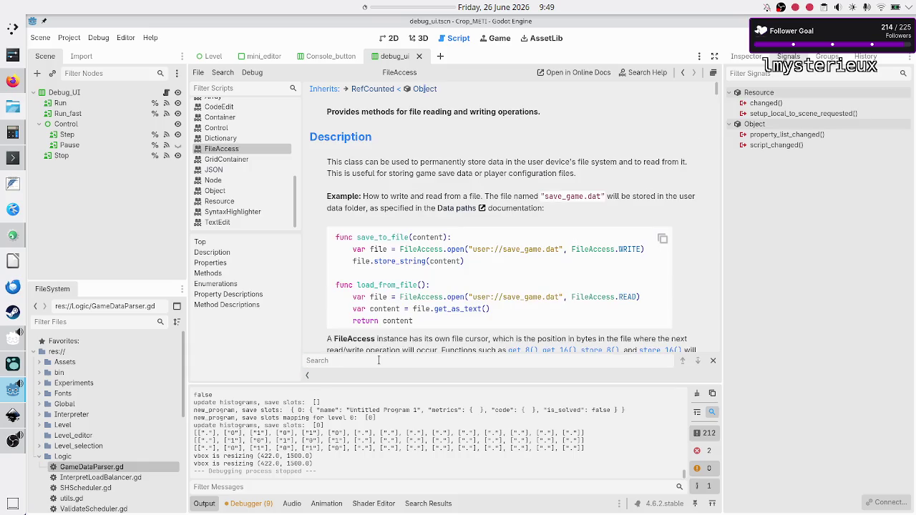
- Open the JSON class documentation and read the parse_string method description
left_click(255, 171)
type("print")
scroll(401, 202, "up", 3)
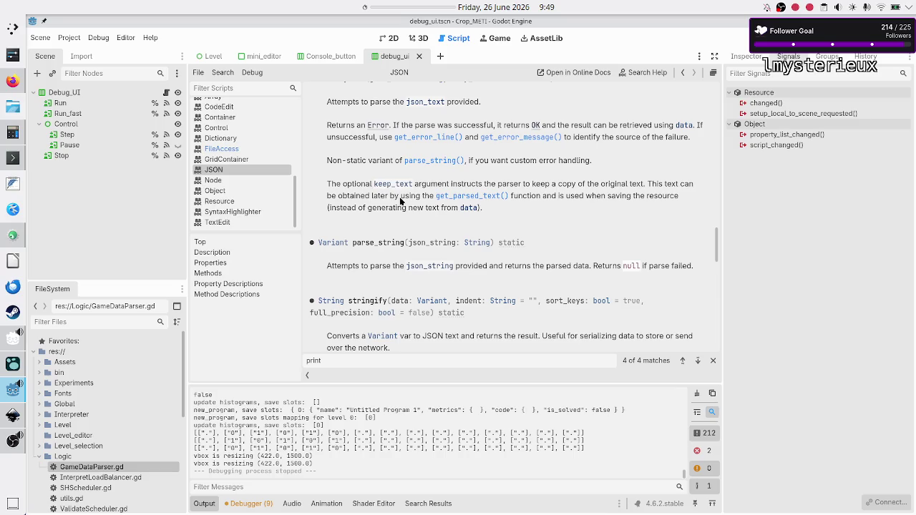
double_click(375, 243)
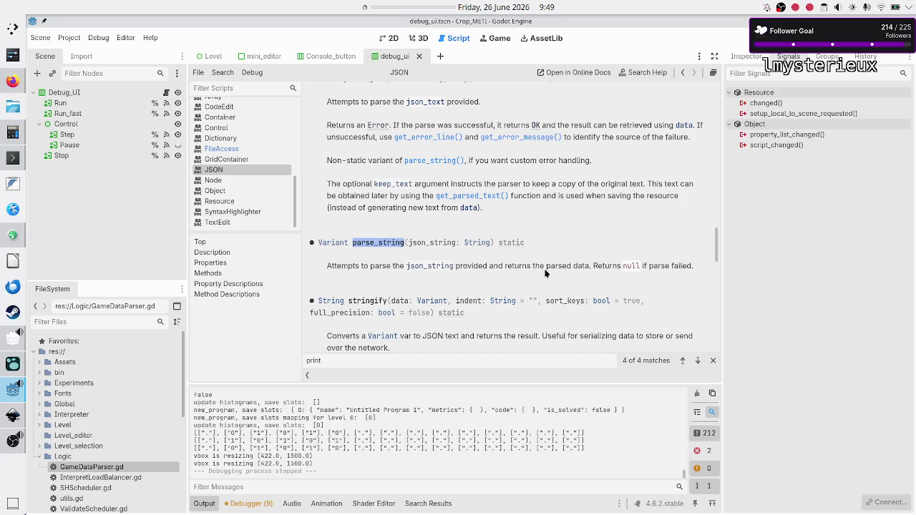
double_click(581, 267)
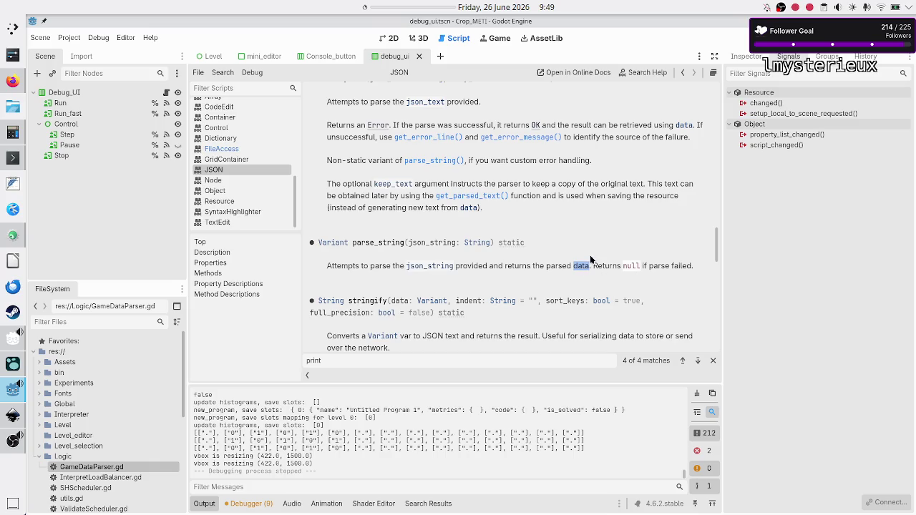
left_click(12, 158)
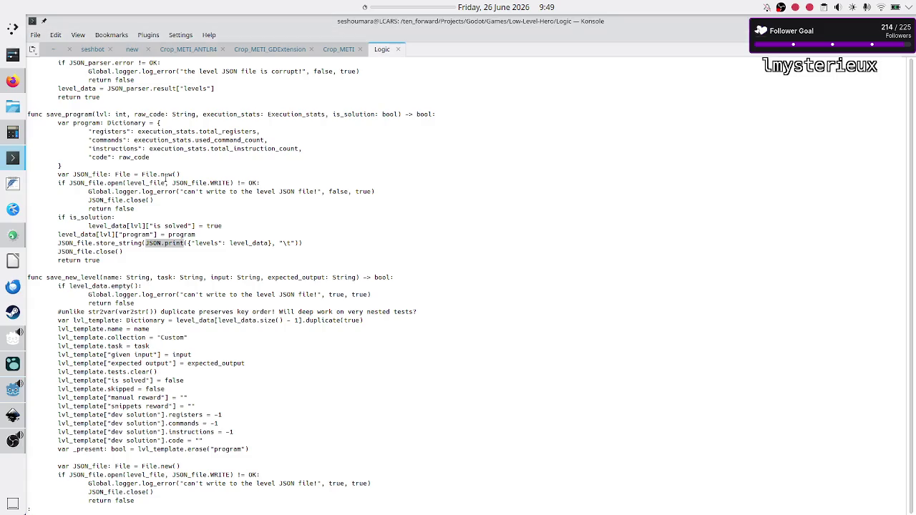
- Highlight the file.open and JSON.parse calls in parse_levels, then return to Godot's JSON reference
scroll(159, 243, "up", 6)
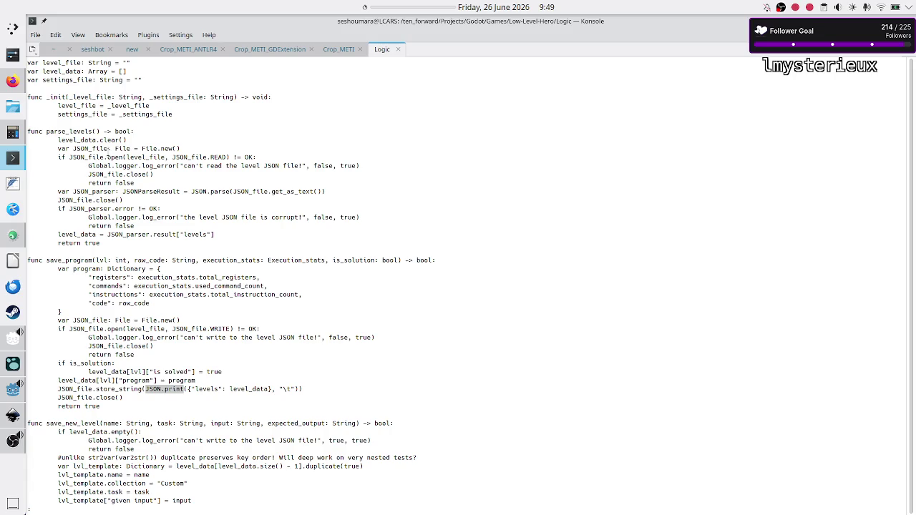
left_click(88, 155)
mouse_move(87, 155)
left_mouse_down()
mouse_move(156, 148)
mouse_move(199, 157)
left_mouse_up()
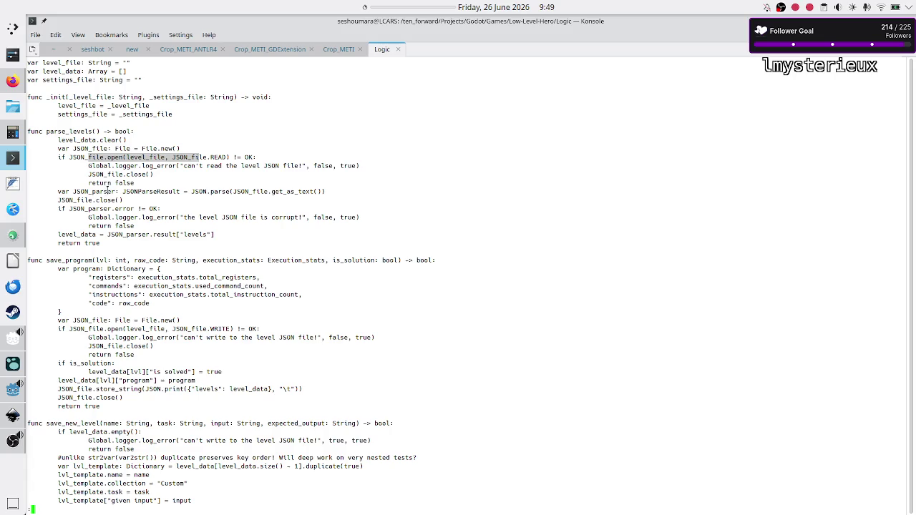
left_click_drag(191, 192, 231, 193)
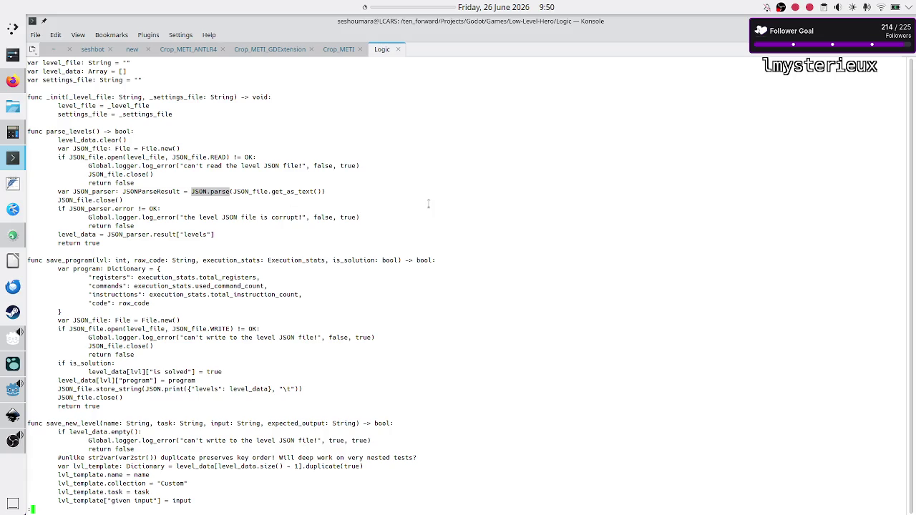
key("alt+Tab")
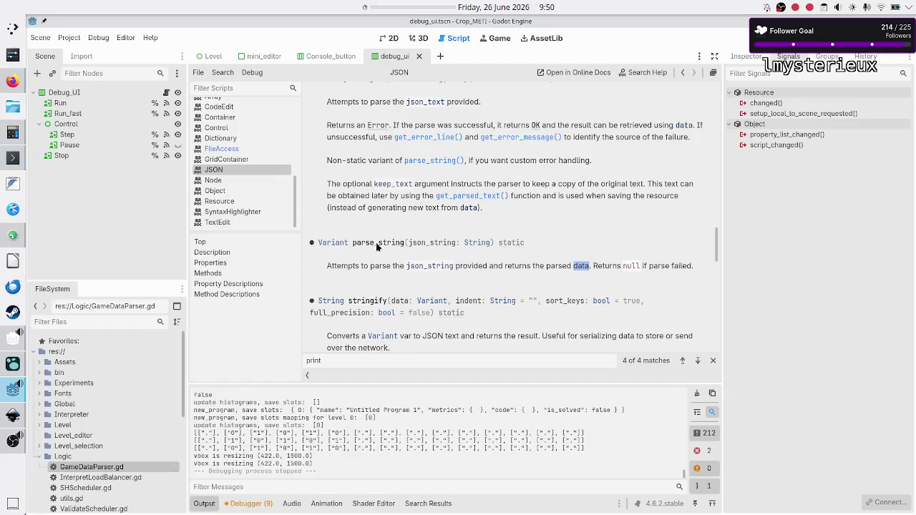
- Search the docs for 'parse' and examine the example's new JSON, json.parse(json_string) and error == OK lines
left_click(361, 356)
key("ctrl+a")
type("parse")
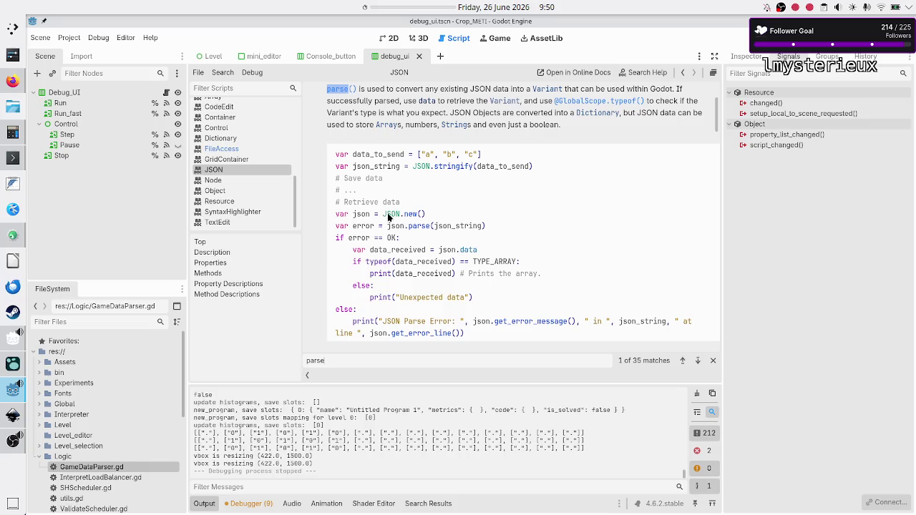
left_click_drag(427, 214, 332, 216)
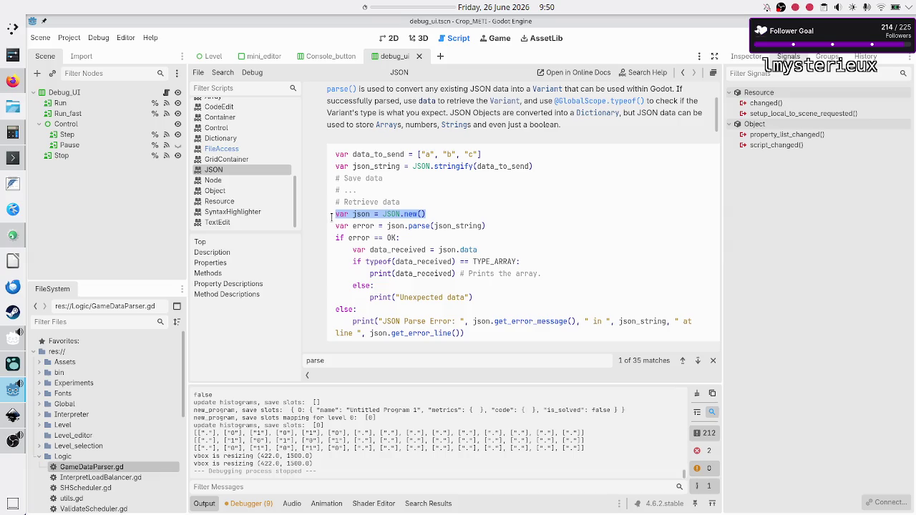
left_click(332, 217)
double_click(357, 216)
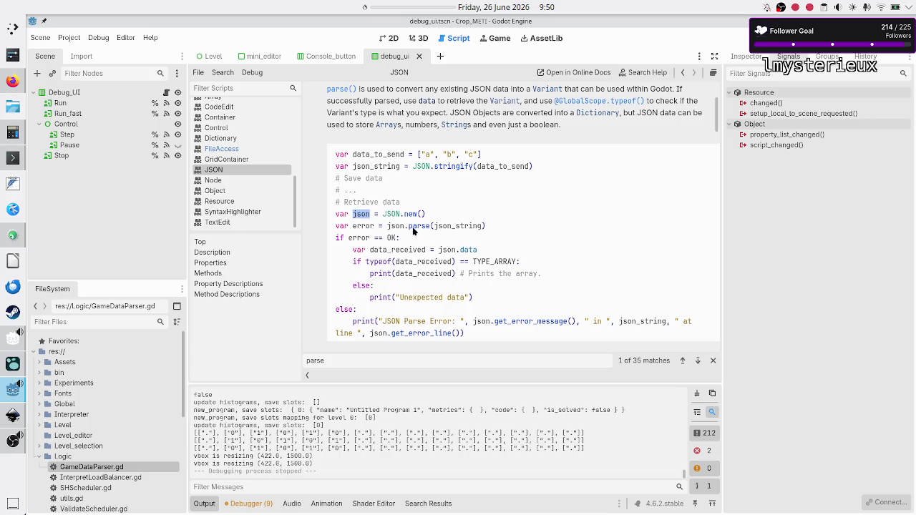
left_click(351, 239)
left_click_drag(350, 240, 397, 239)
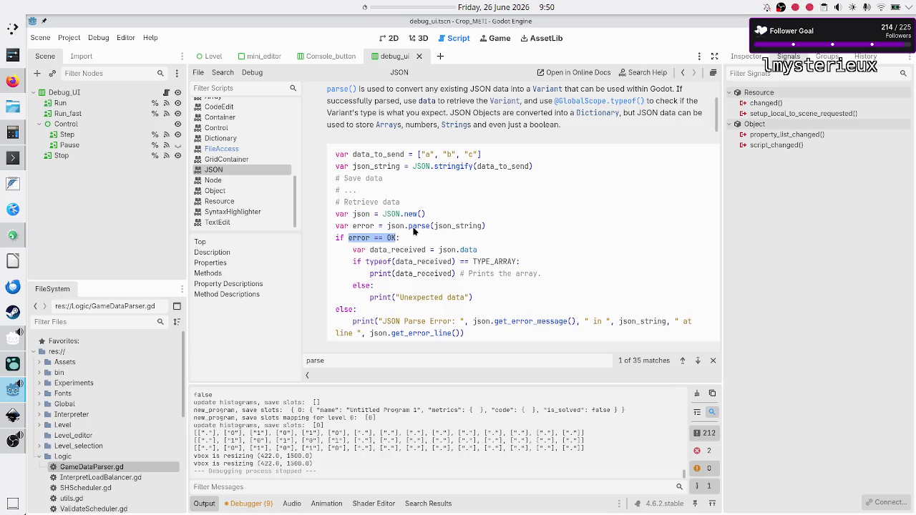
double_click(417, 229)
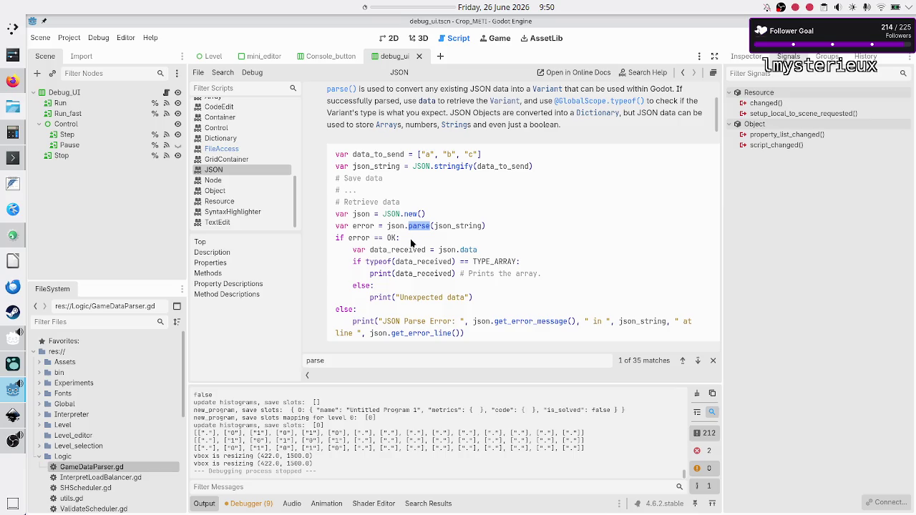
double_click(454, 229)
left_click(470, 264)
- Search the JSON page for 'parse' and step through the matches past parse_string
key("ctrl+f")
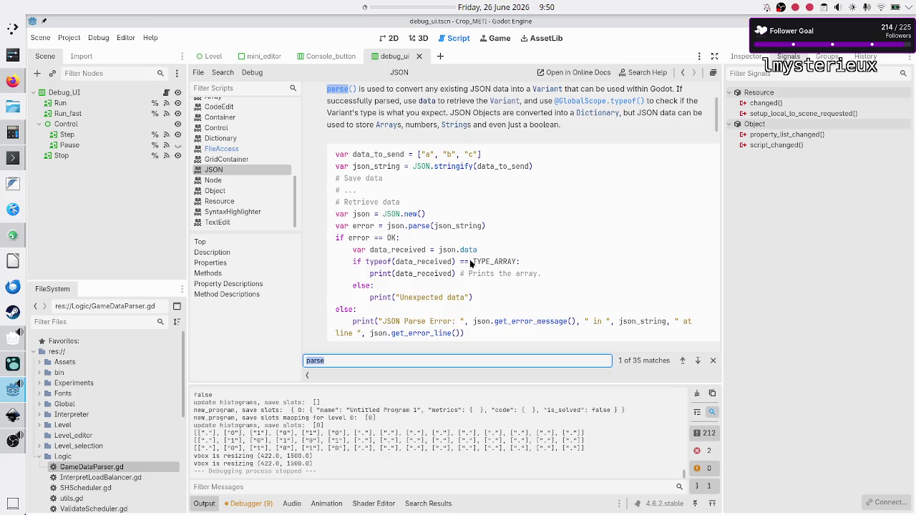
type("parse")
scroll(477, 185, "up", 3)
left_click(474, 179)
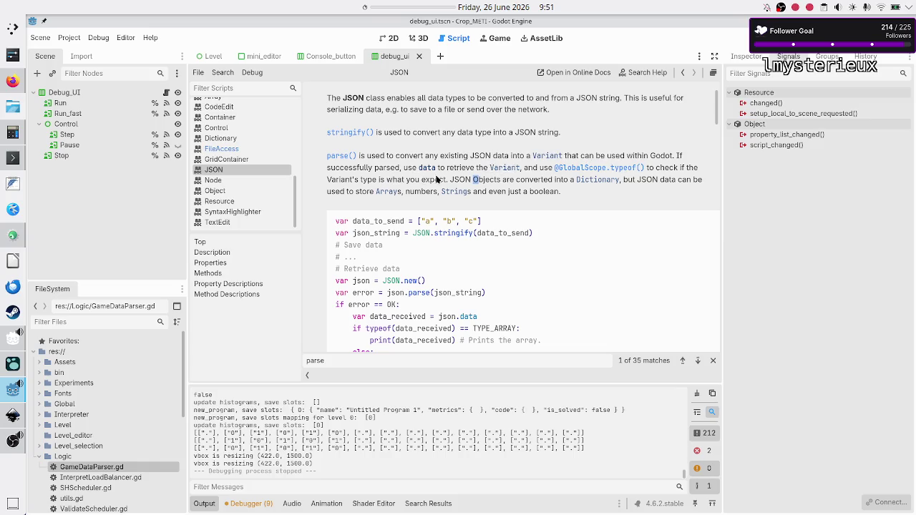
left_click(499, 180)
left_click(697, 361)
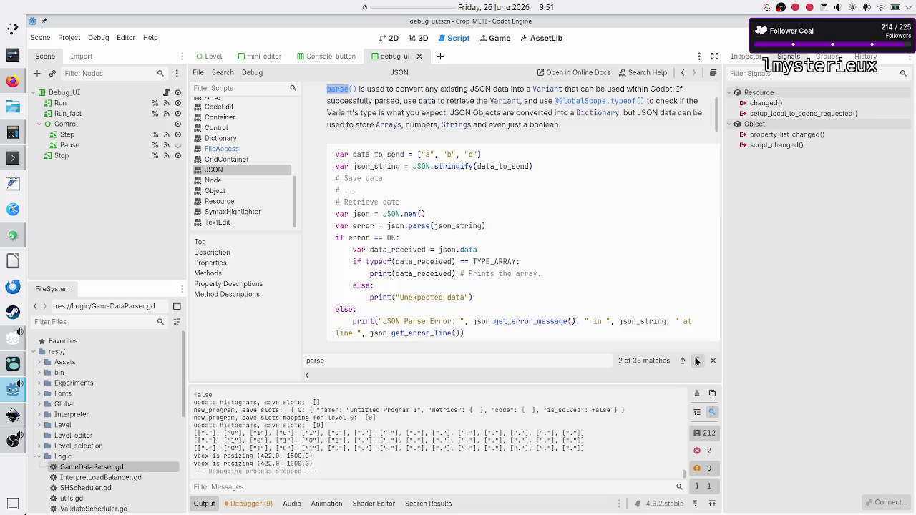
left_click(697, 361)
left_click(697, 360)
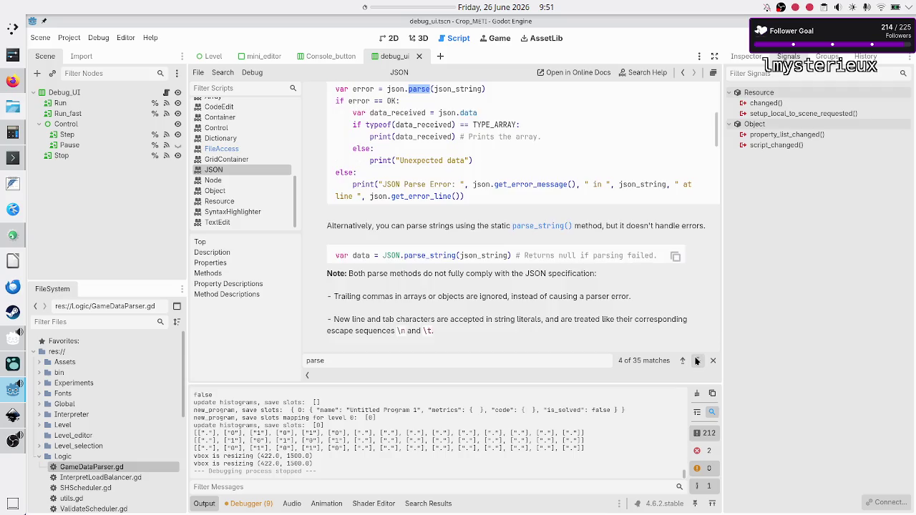
left_click(697, 361)
left_click(697, 361)
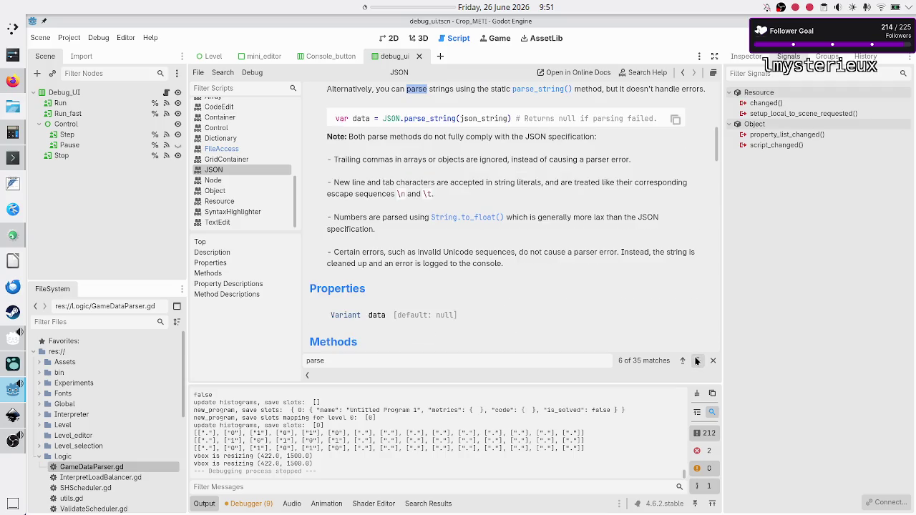
left_click(697, 360)
left_click(697, 360)
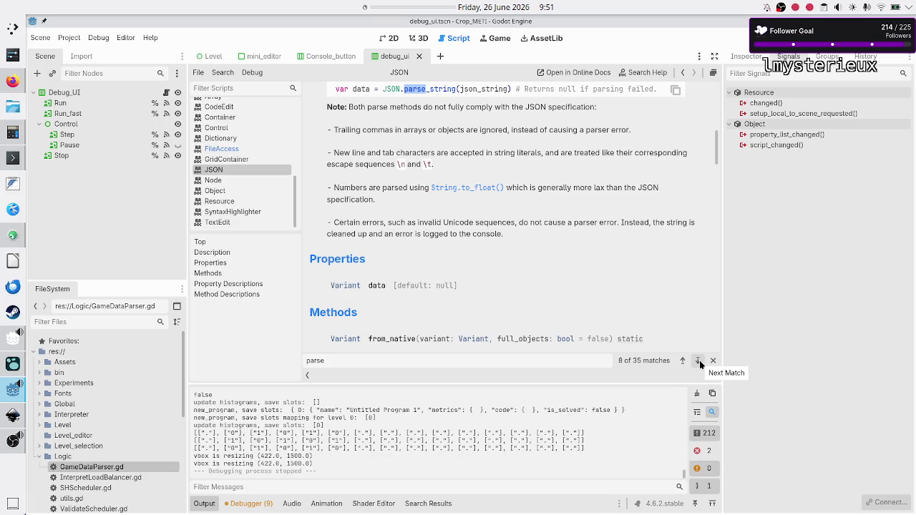
- Scroll back to the parse example and mark the json_string argument of json.parse
scroll(568, 244, "up", 8)
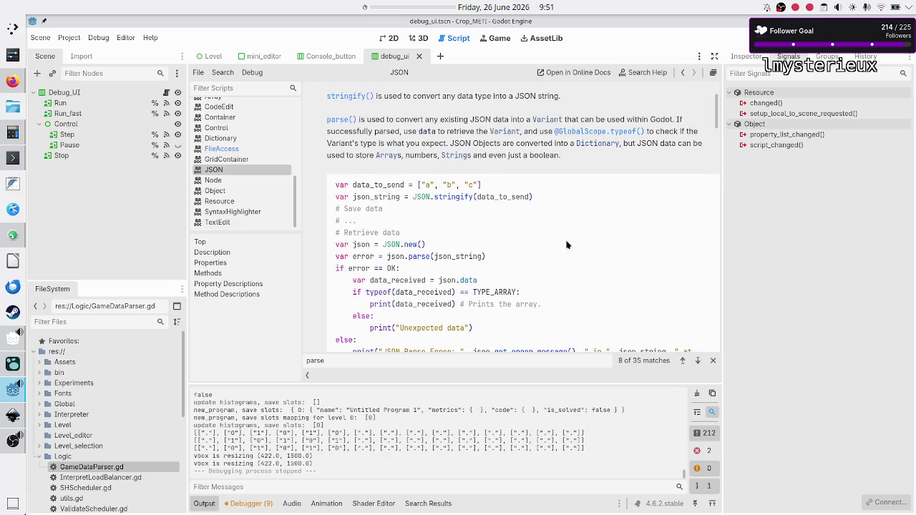
scroll(562, 214, "down", 1)
scroll(562, 213, "down", 4)
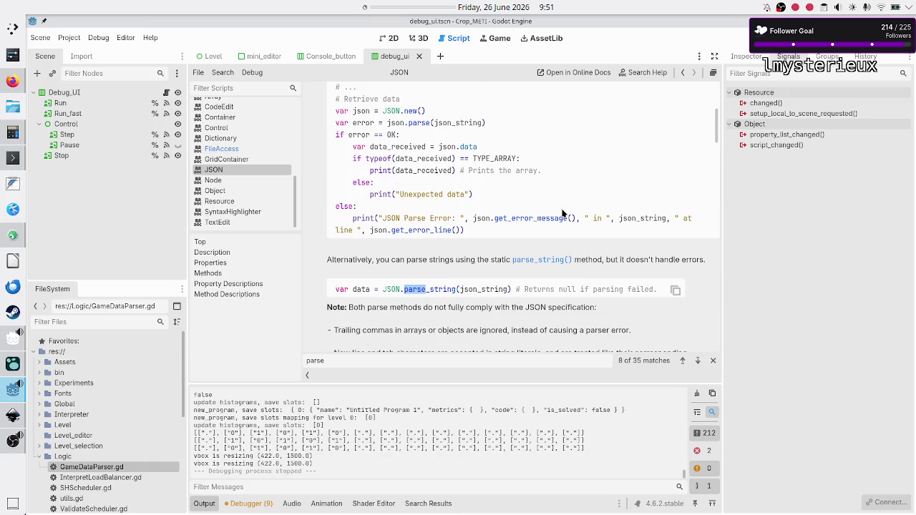
scroll(442, 203, "up", 1)
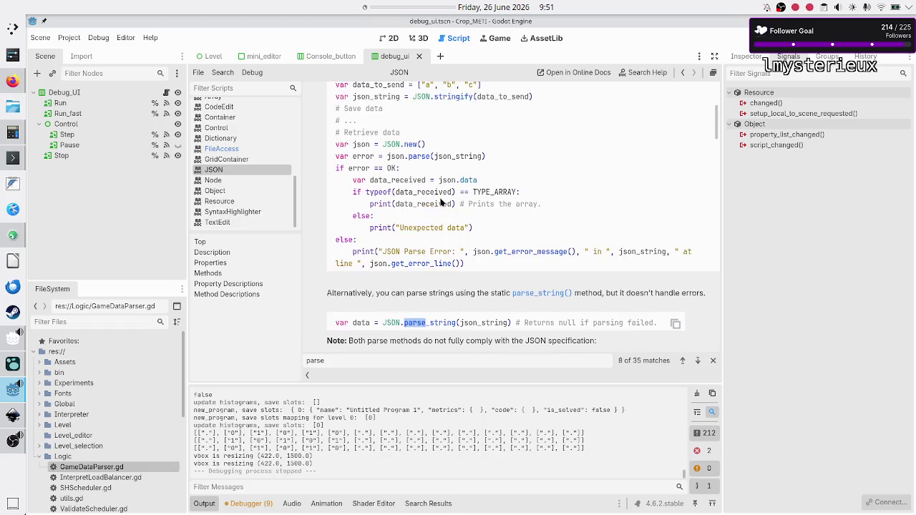
scroll(442, 203, "up", 1)
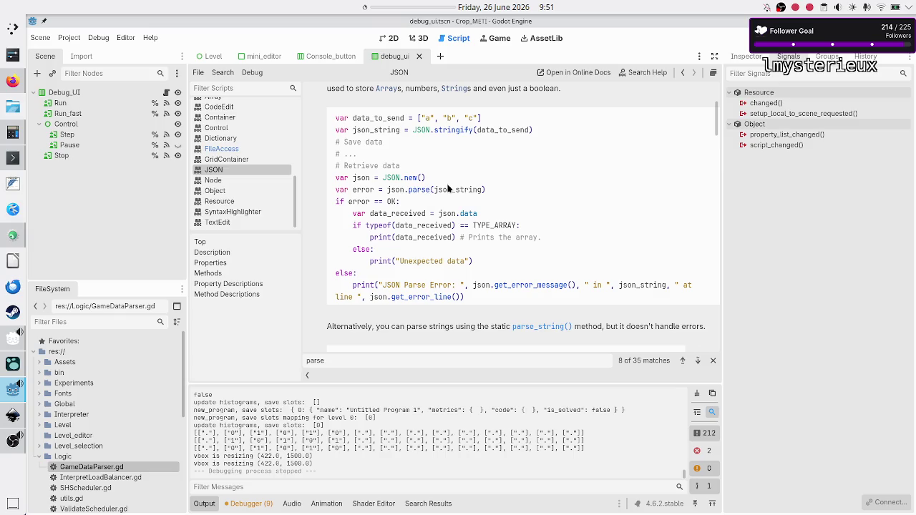
scroll(449, 189, "down", 3)
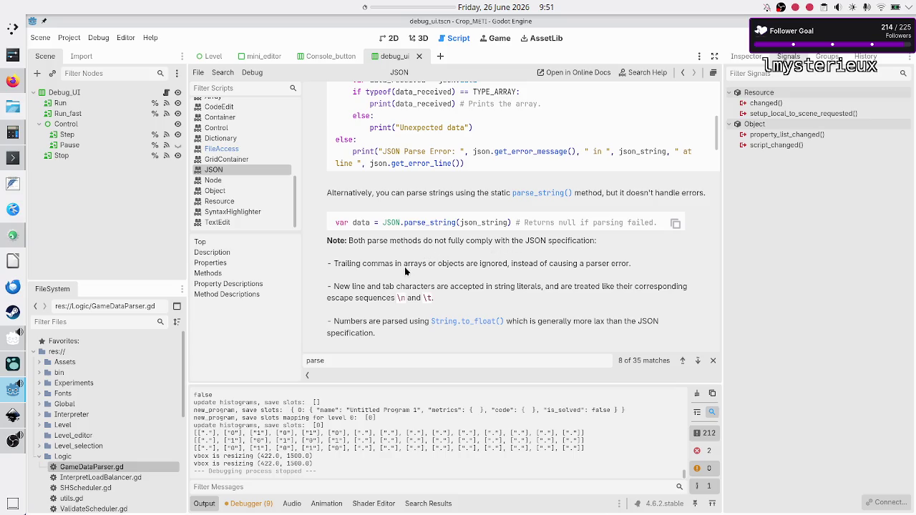
scroll(406, 283, "up", 3)
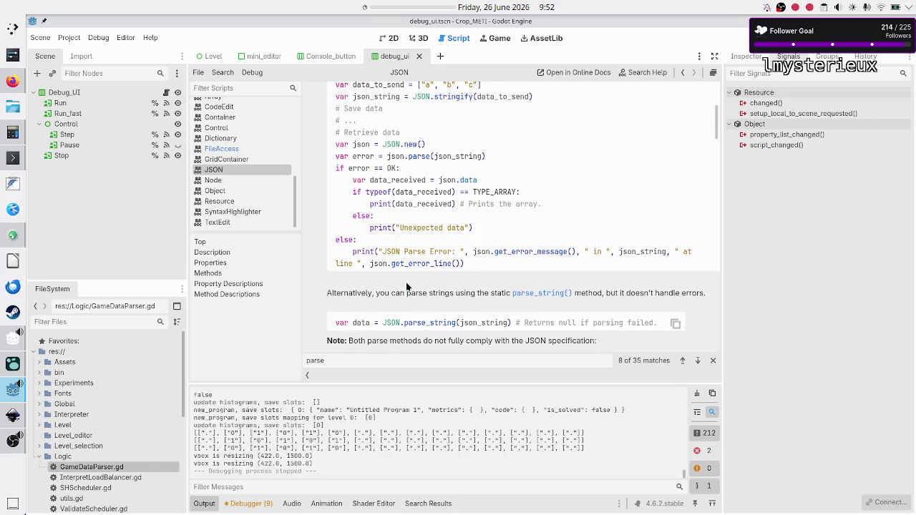
scroll(406, 285, "up", 1)
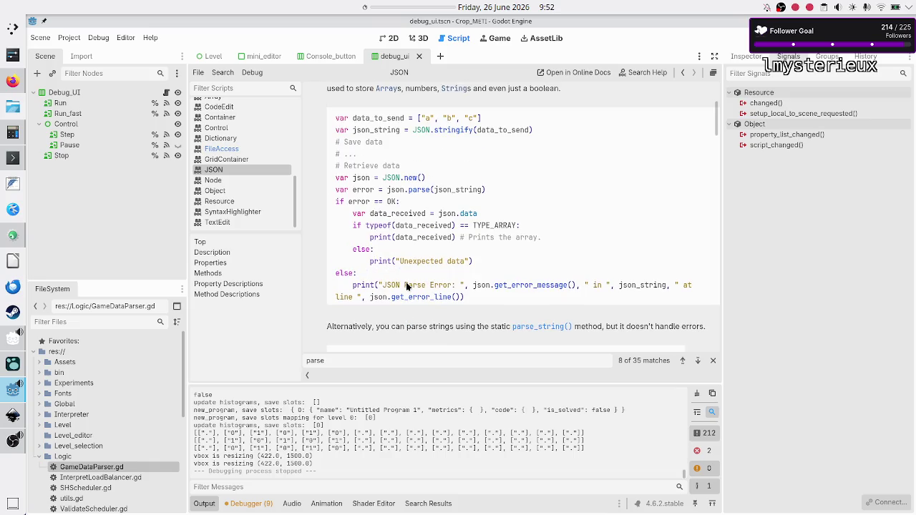
double_click(448, 190)
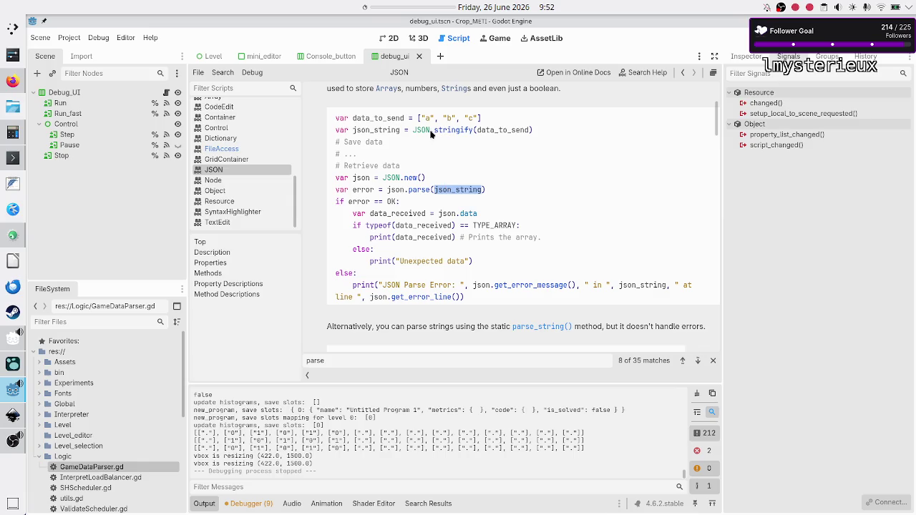
- Trace the example from JSON.stringify(data_to_send) through json.parse(json_string) to the success branch
left_click_drag(413, 129, 532, 130)
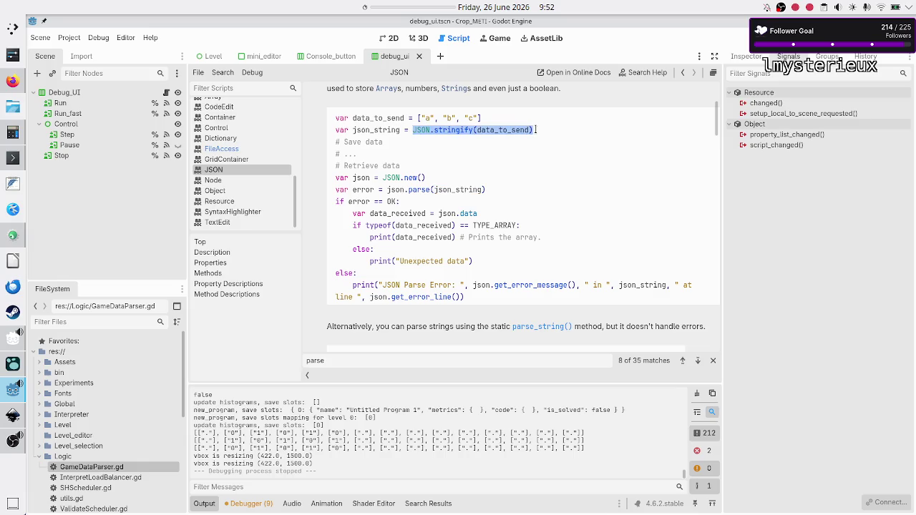
double_click(381, 131)
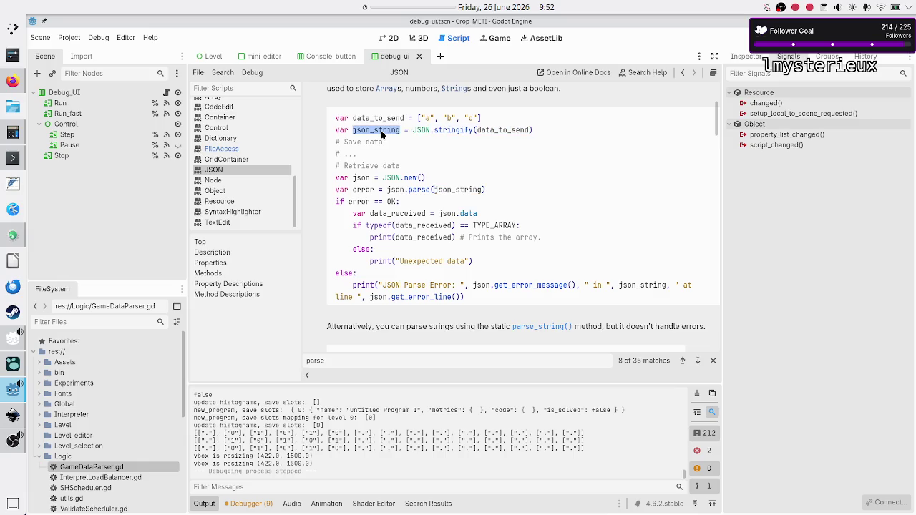
double_click(421, 191)
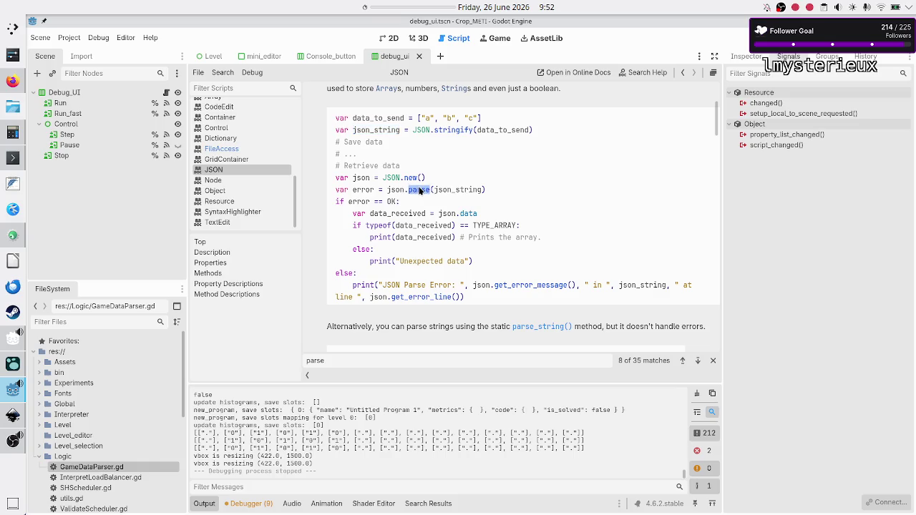
double_click(458, 189)
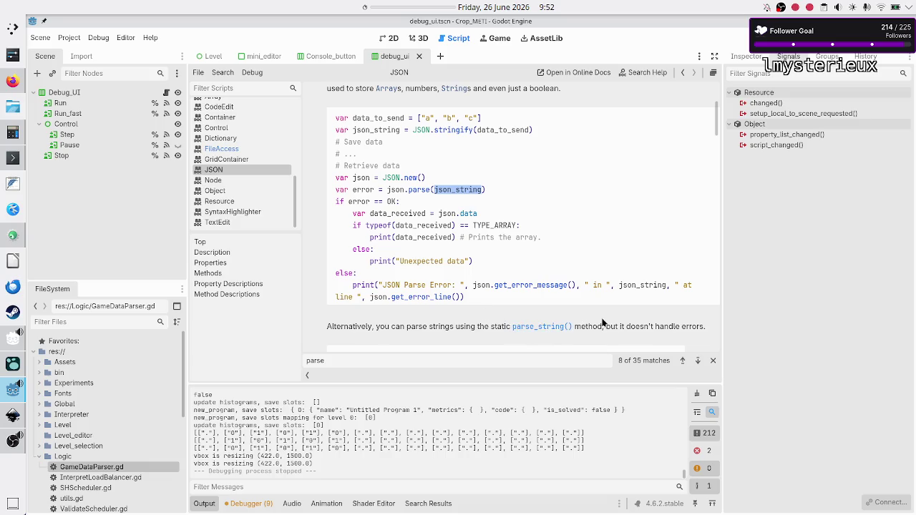
left_click_drag(383, 202, 430, 237)
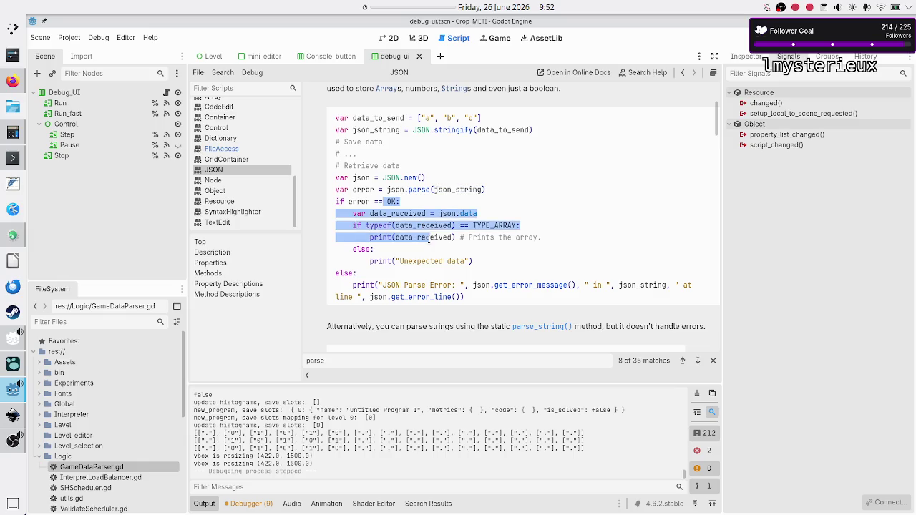
left_click(605, 312)
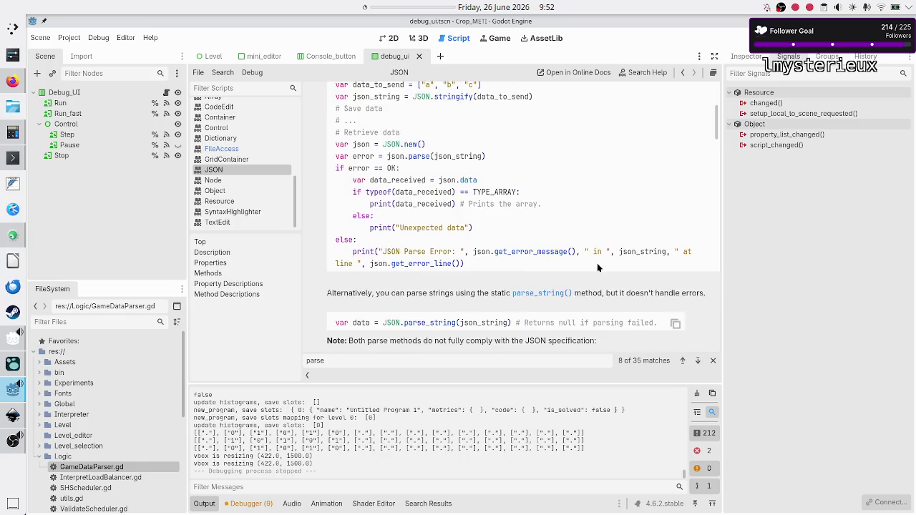
scroll(599, 267, "down", 2)
scroll(599, 267, "down", 3)
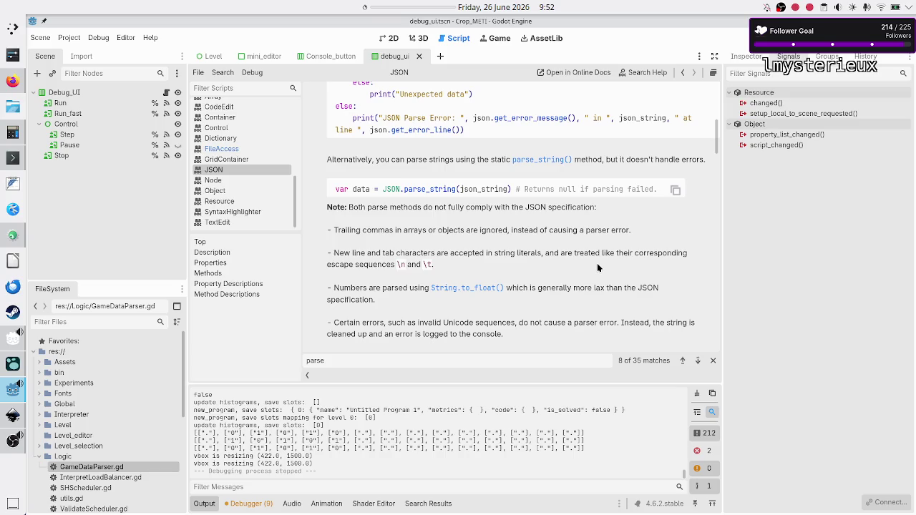
key("ctrl+f")
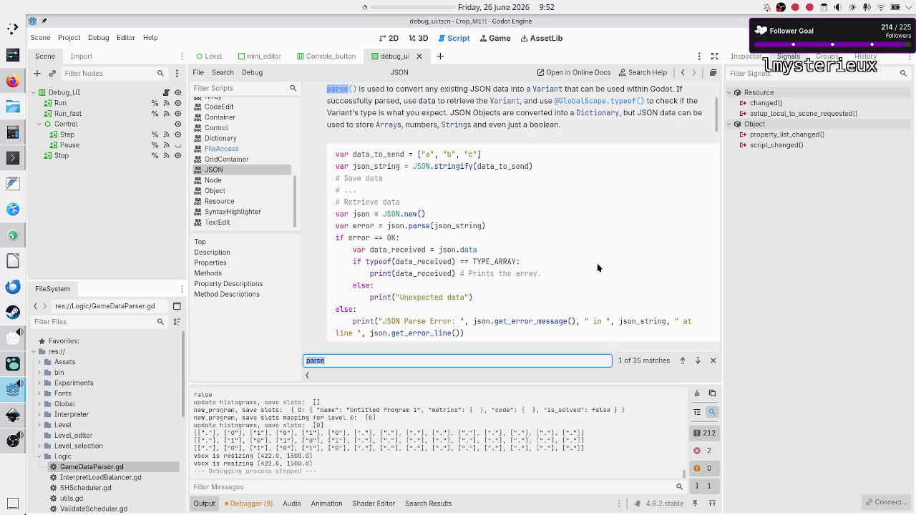
- Step through the 'parse' matches down to the Methods list
type("parse")
left_click(699, 362)
left_click(699, 361)
left_click(699, 361)
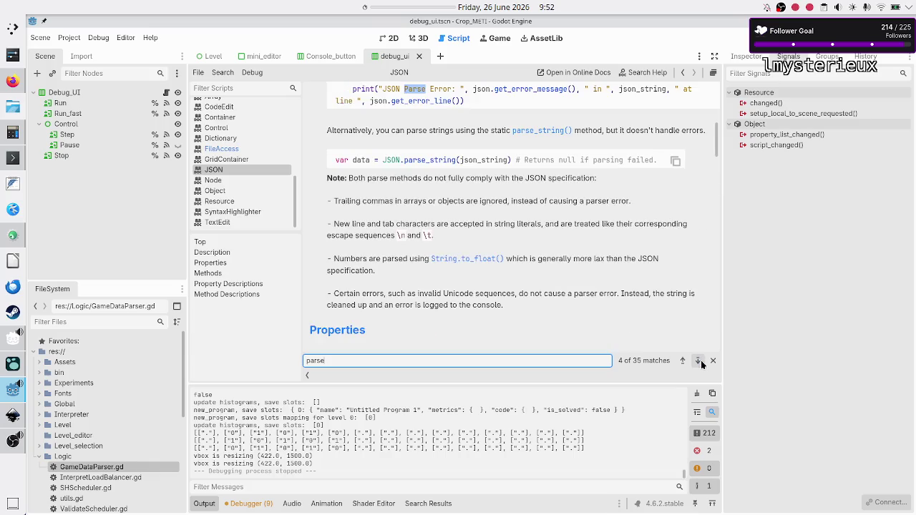
left_click(699, 362)
left_click(699, 361)
left_click(699, 361)
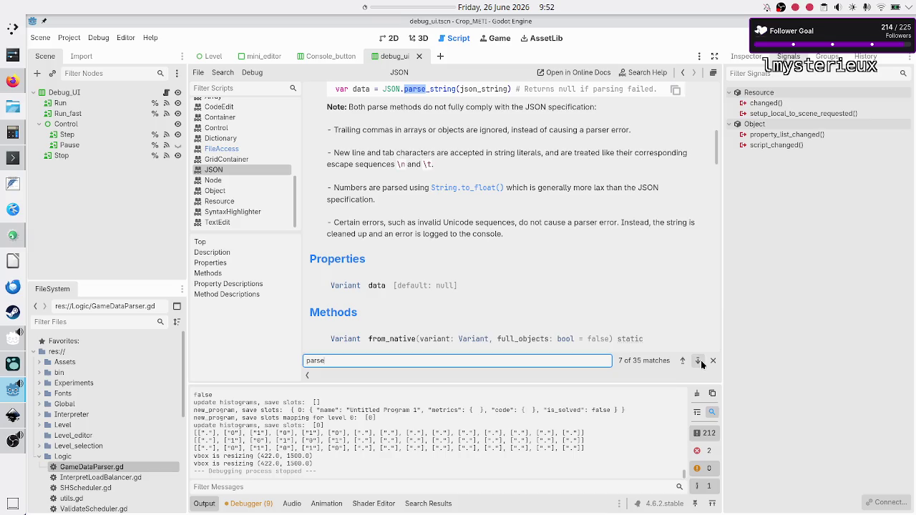
left_click(700, 361)
left_click(700, 361)
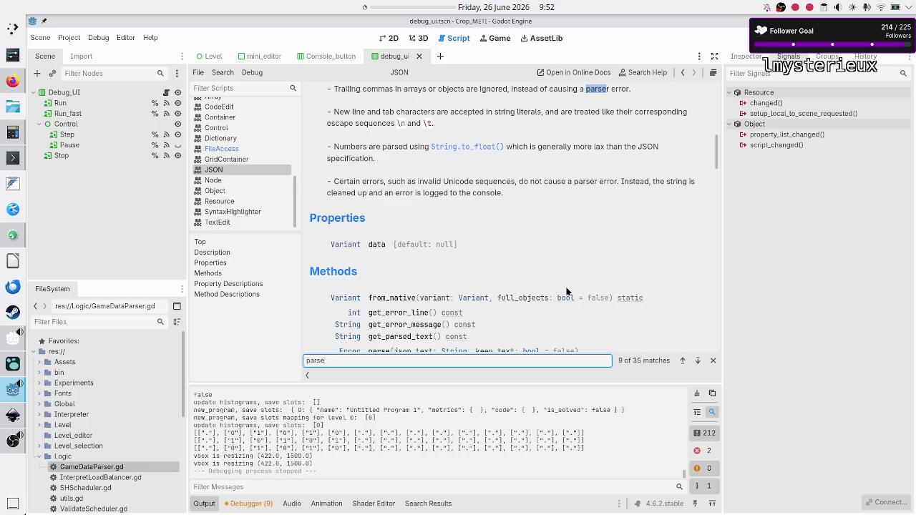
scroll(567, 291, "down", 3)
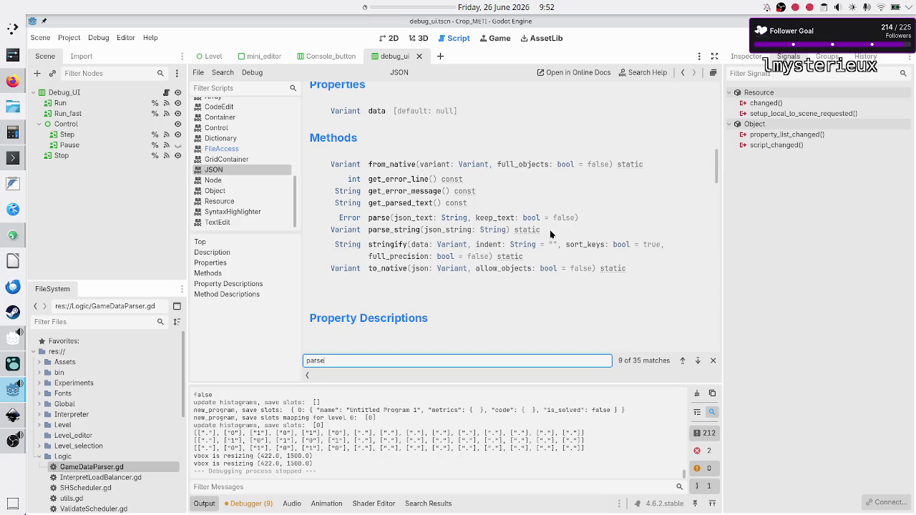
- Examine the parse signature, the three error getters, static parse_string and the keep_text default
left_click_drag(367, 217, 587, 221)
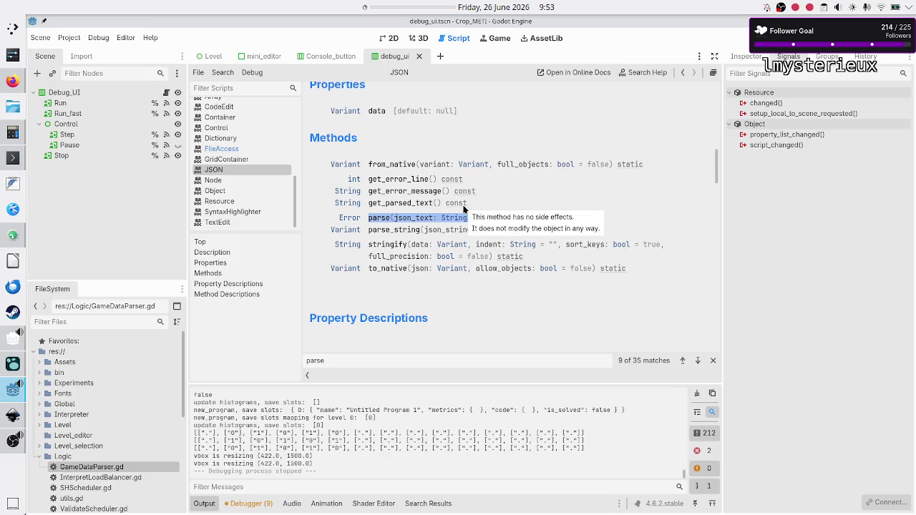
left_click_drag(472, 207, 369, 181)
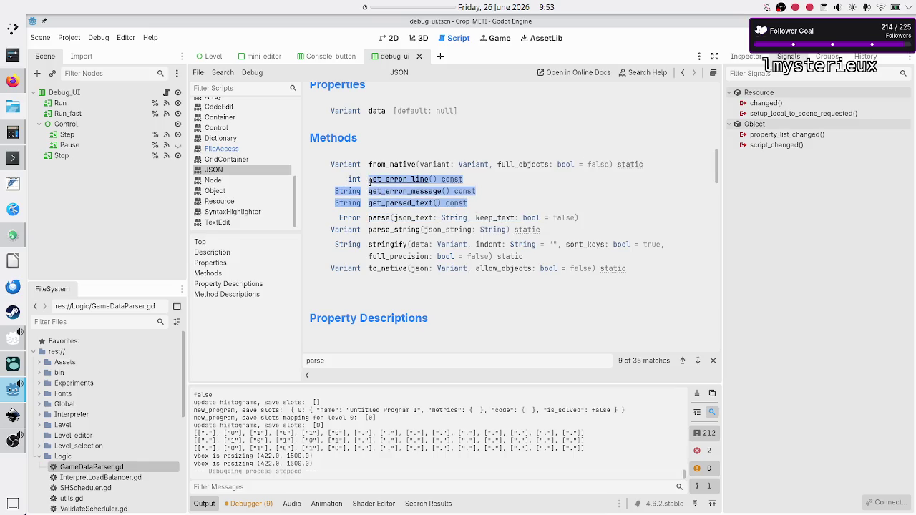
left_click(506, 195)
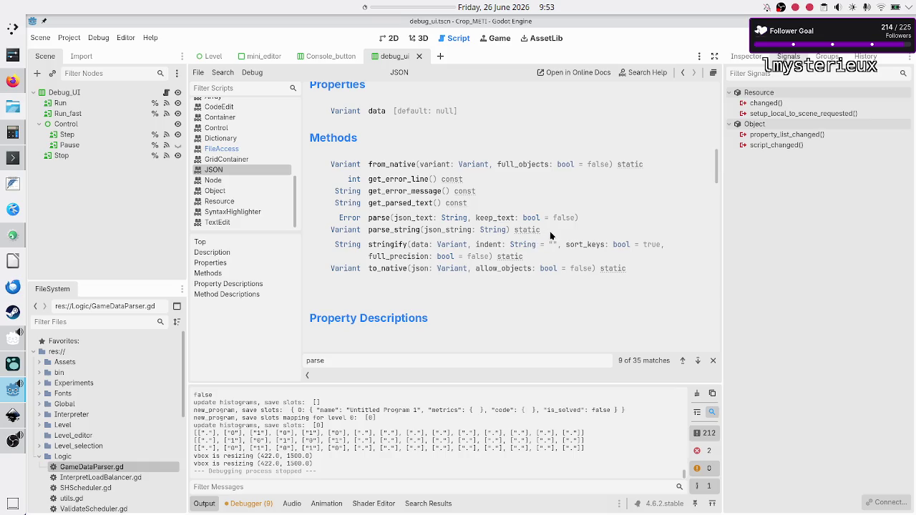
left_click_drag(547, 230, 515, 230)
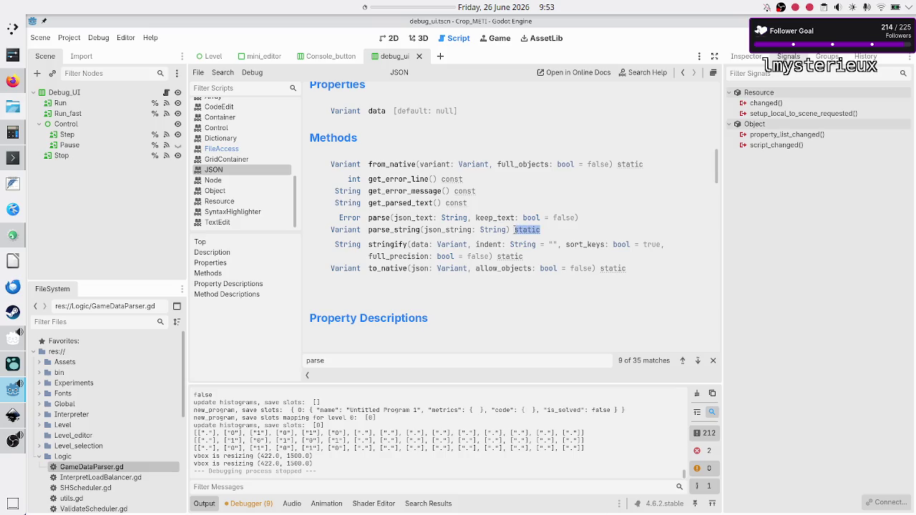
left_click(557, 234)
left_click_drag(581, 217, 542, 218)
left_click(545, 218)
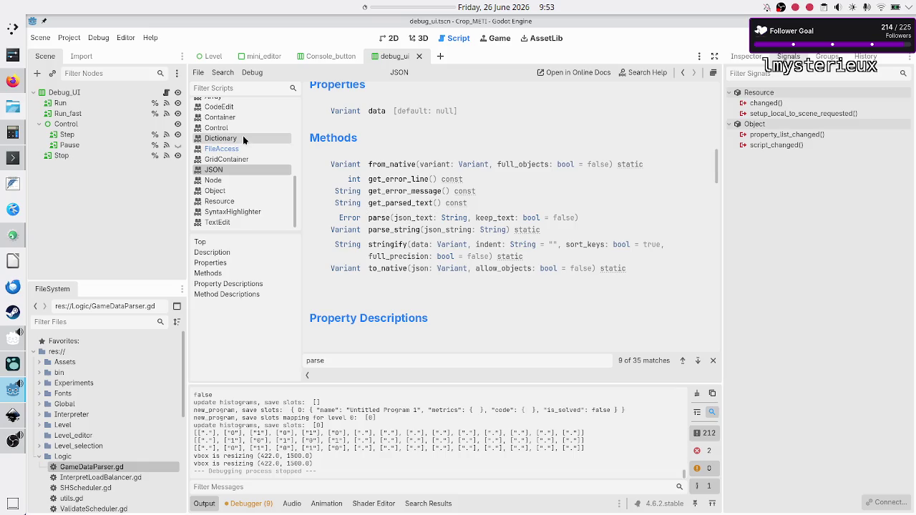
scroll(242, 139, "up", 2)
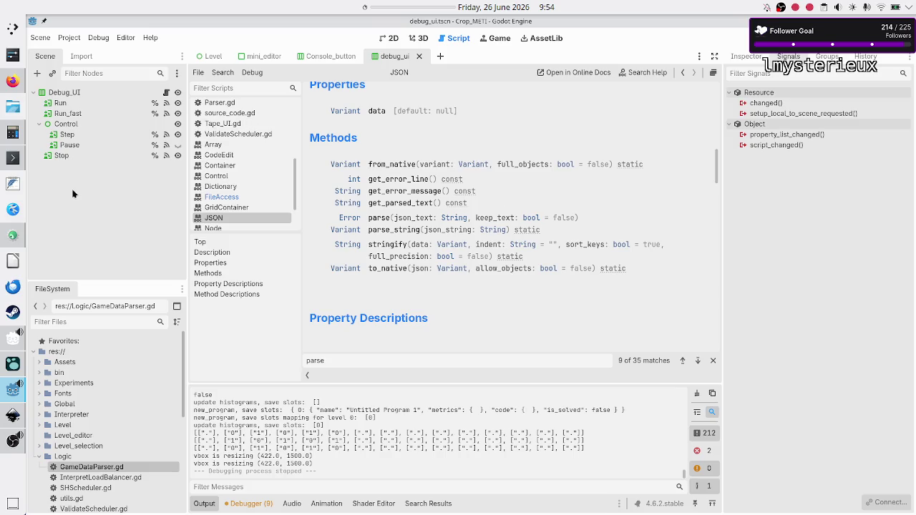
- In a new FeatherPad note, list the missing-save-file case: first game launch or player-deleted save
left_click(17, 188)
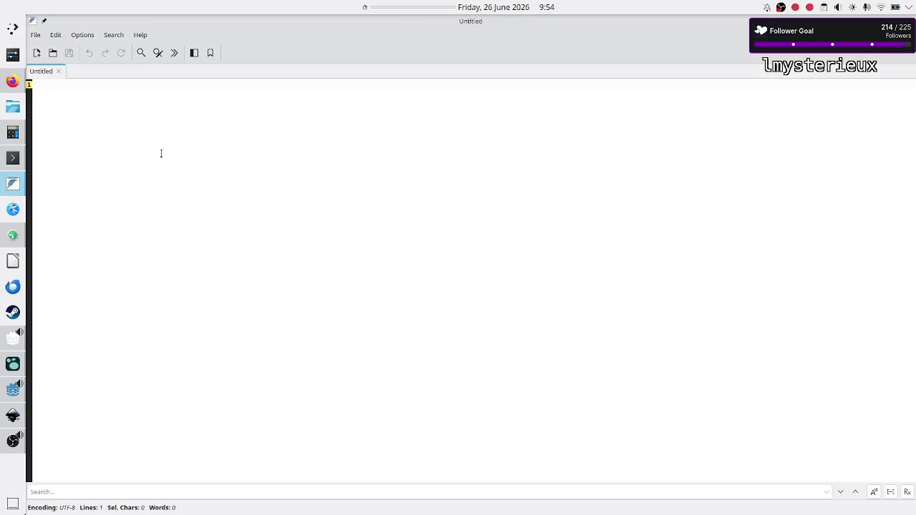
key("Return")
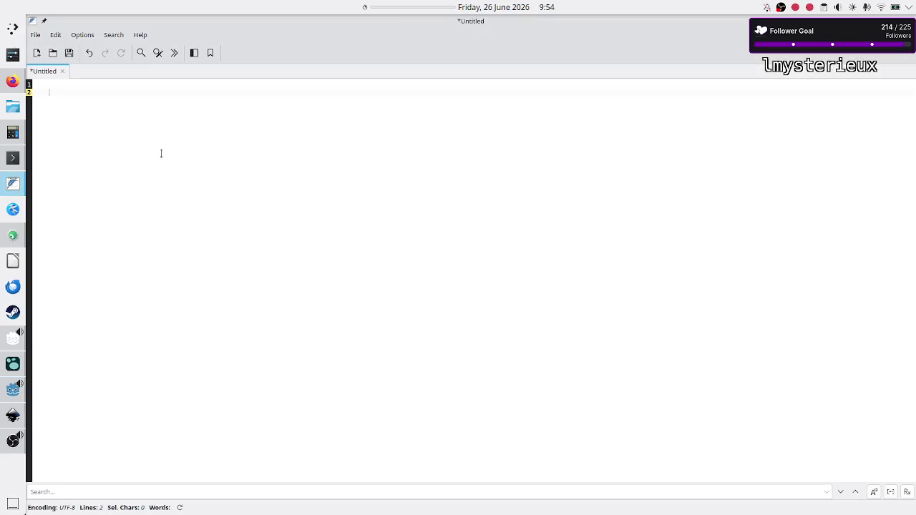
type("if there was no file to load:")
key("Return")
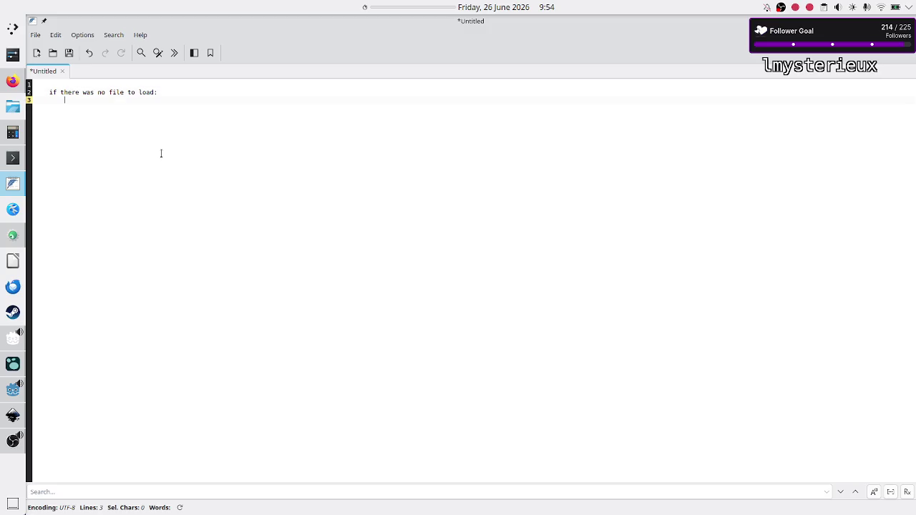
type("o, ")
type("that's what")
type(" happens to t")
type("he game star")
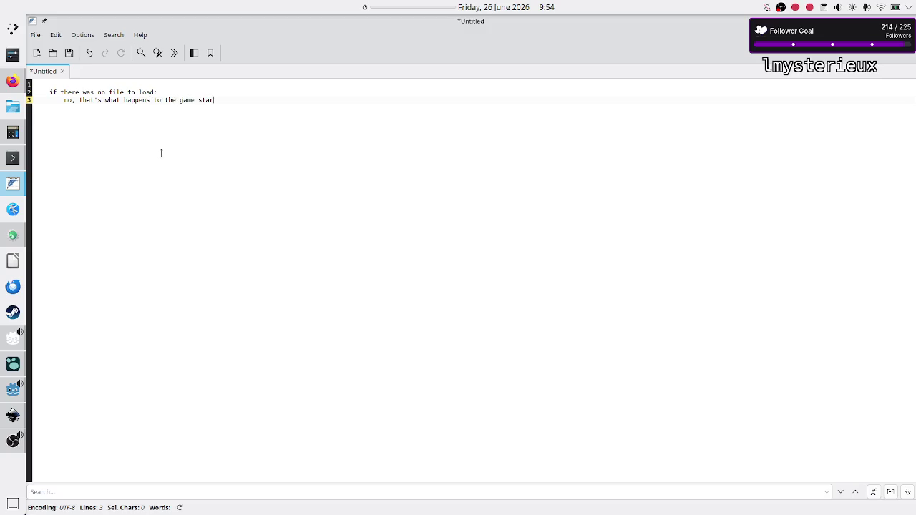
type("ts for the first time")
key("Return")
type("player deletes ")
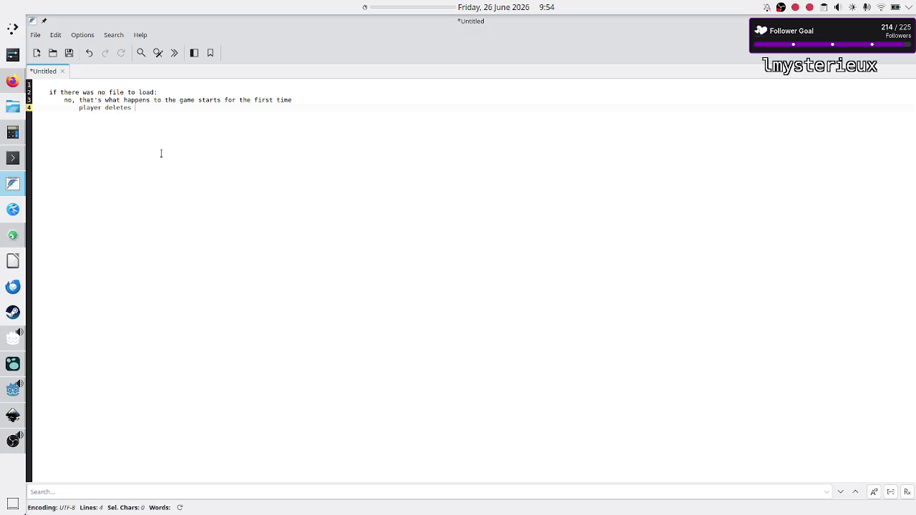
type("its own save file")
key("Return")
key("Return")
key("Return")
- Add the wrong-JSON-format case with 'what do we do the error??', then return to Godot
type("if there was a file, but the JSON fo")
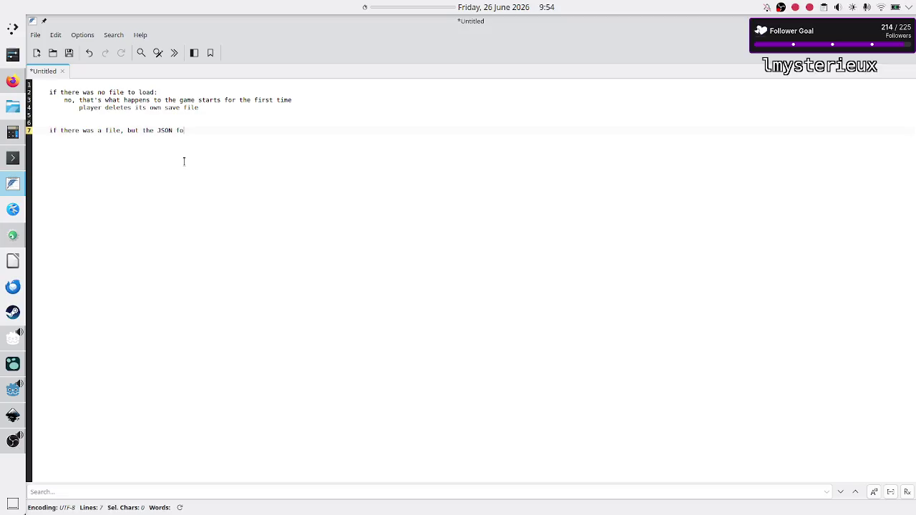
type("rmat is wrong")
key("Return")
type("what do we do")
type("t")
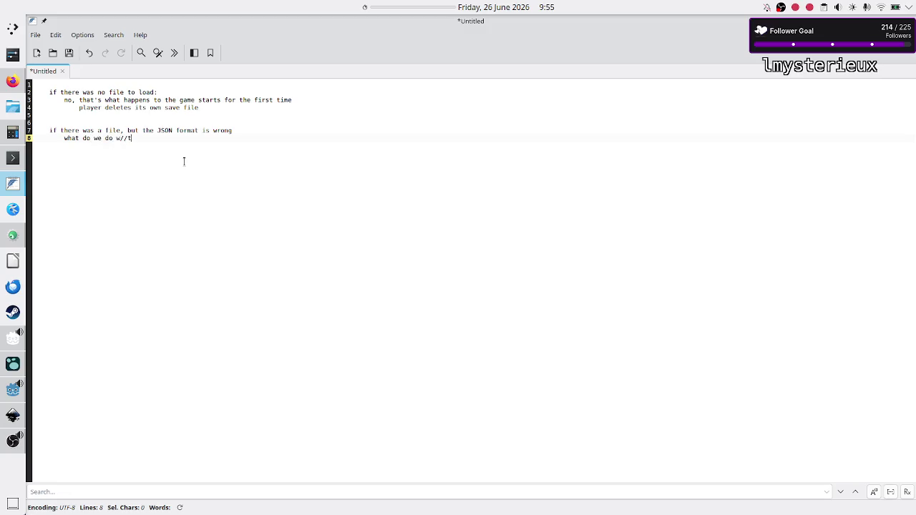
type("he error??")
key("Return")
key("Up")
key("Up")
key("Up")
key("Down")
key("shift+Down")
key("shift+Down")
key("Down")
left_click(11, 390)
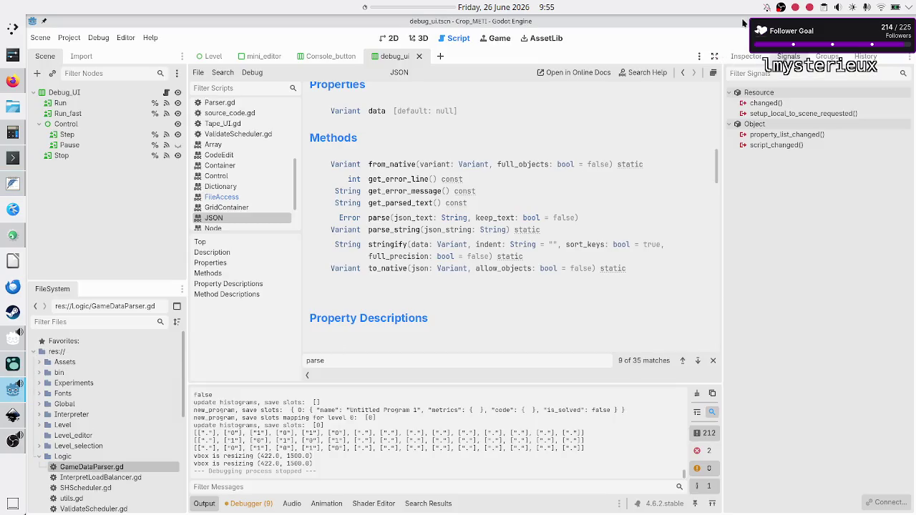
- Run the game, go from Flip bit to Play, pick Binary manipulation, then return to the main menu
key("F5")
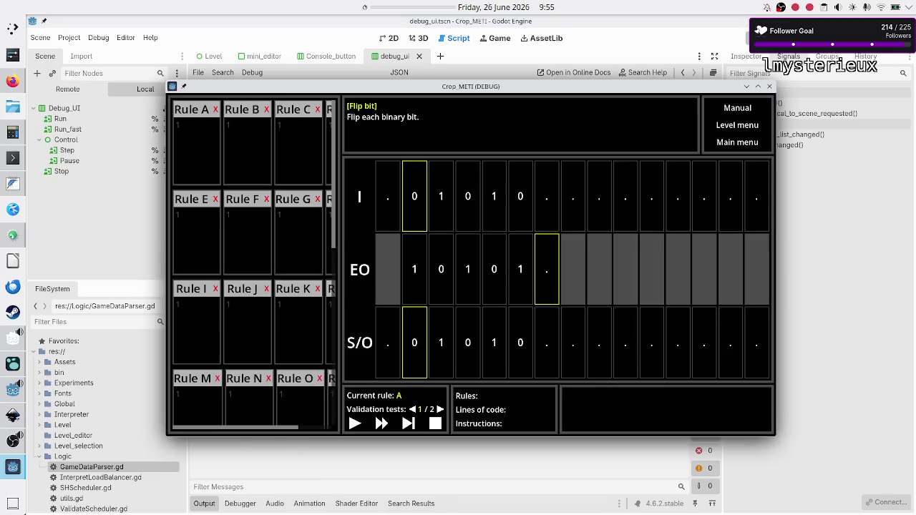
left_click(735, 141)
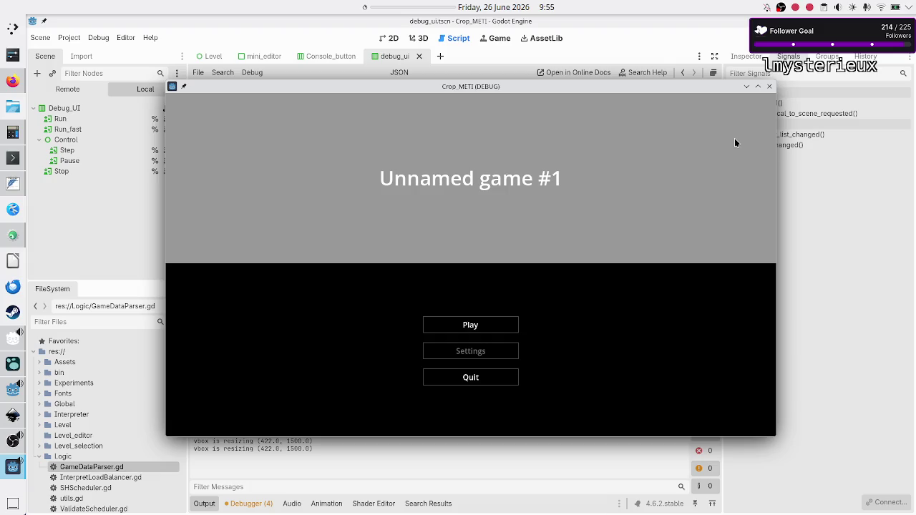
left_click(464, 325)
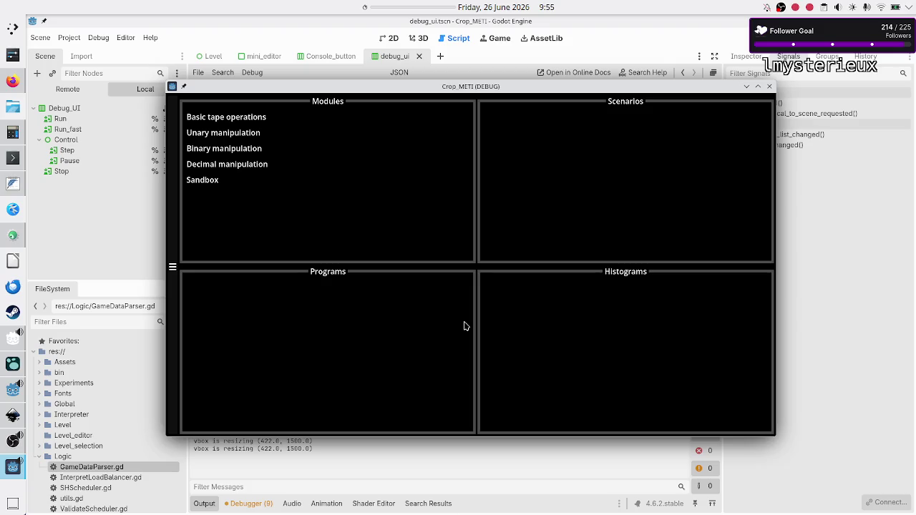
left_click(251, 154)
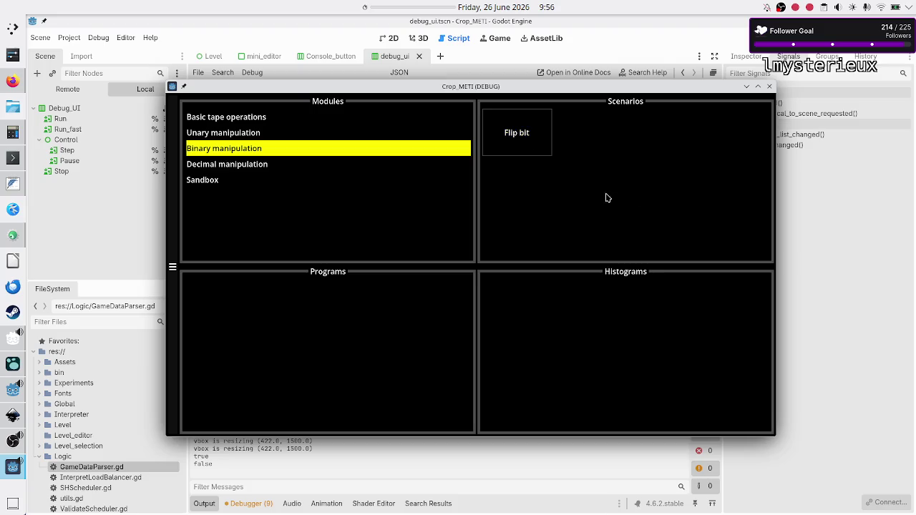
left_click(172, 271)
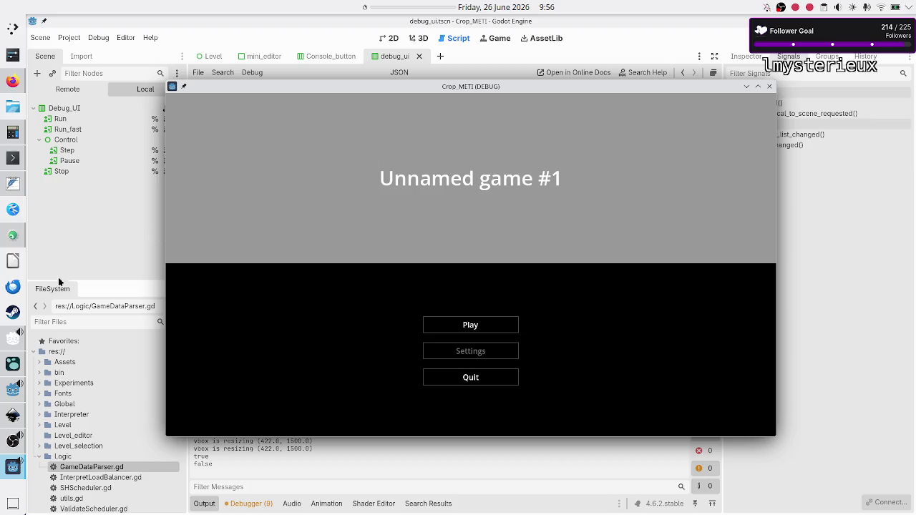
- Switch from the running game to the FeatherPad notes window
mouse_move(9, 350)
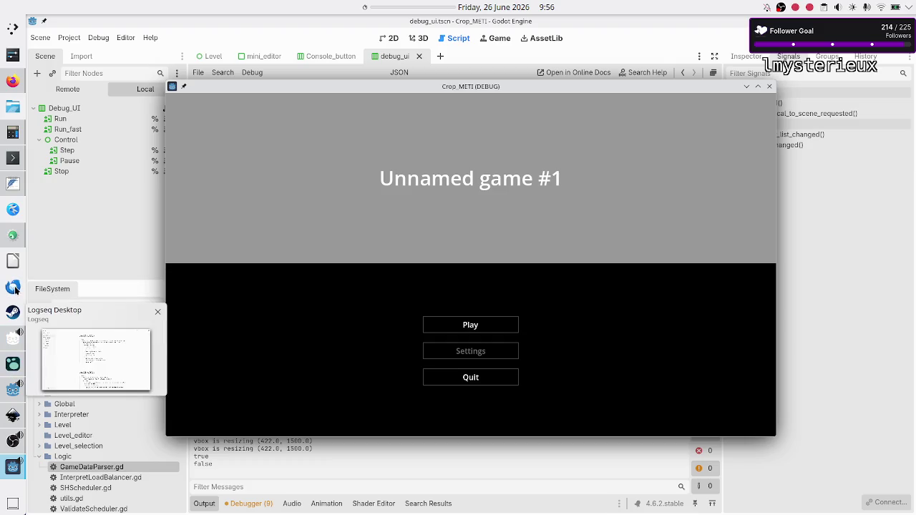
left_click(12, 184)
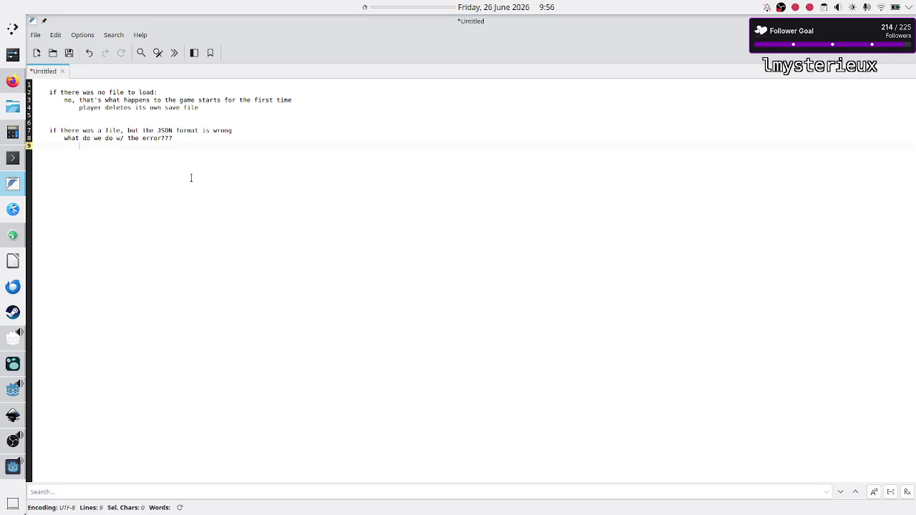
- Answer the JSON-error question with 'nothing' and 'assume as if there was no JSON data'
type("nothing")
key("Return")
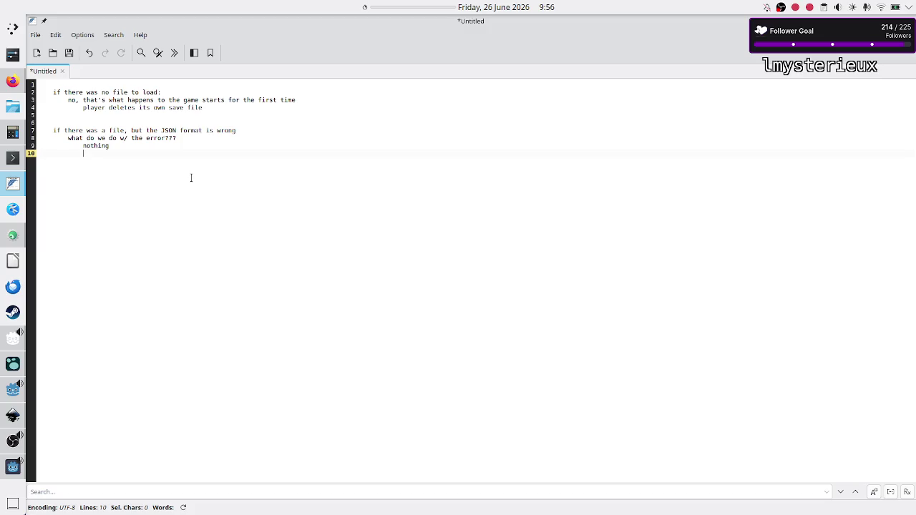
type("assume as if there was no JSON data")
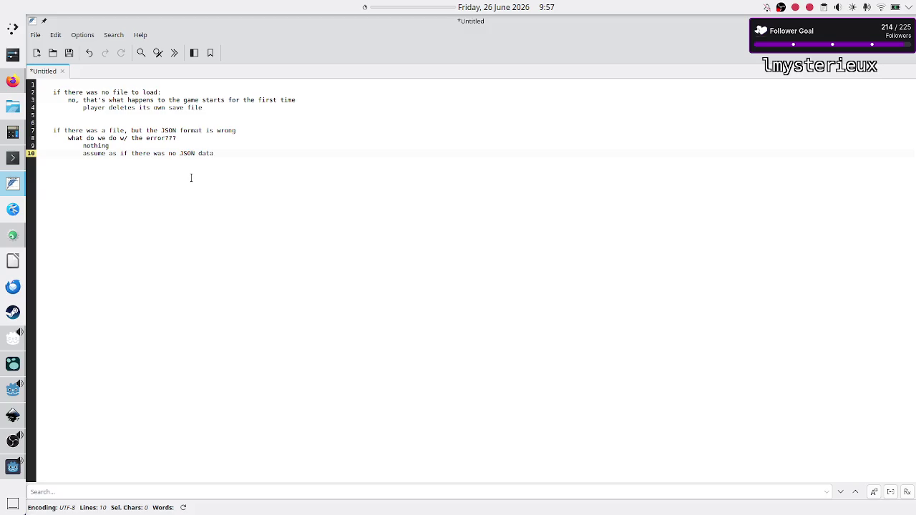
key("Return")
- Note that the old corrupt save file is overwritten when the player creates/changes/deletes a save slot
type("e first")
type(" the player")
key("BackSpace")
key("BackSpace")
key("BackSpace")
type("time the player c")
type("reates/ch")
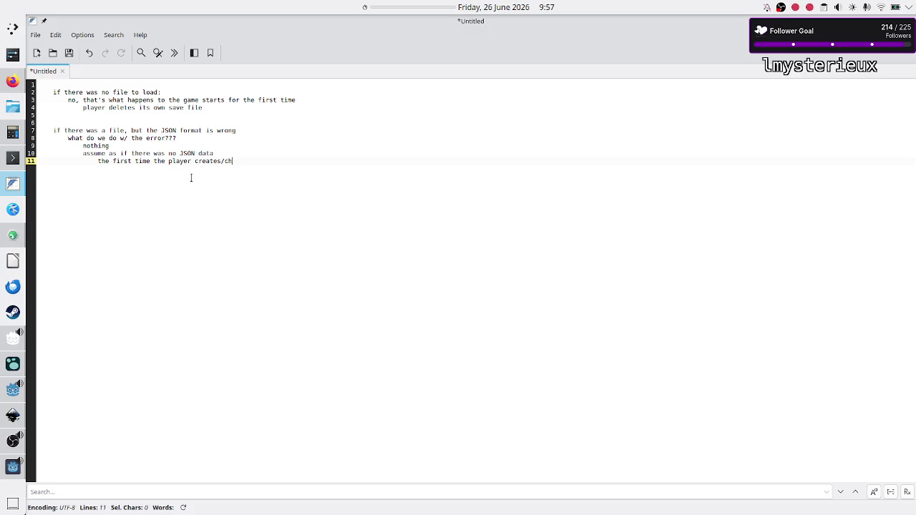
type("anges/delete a ")
type("save slot")
key("Return")
key("Tab")
type("the save")
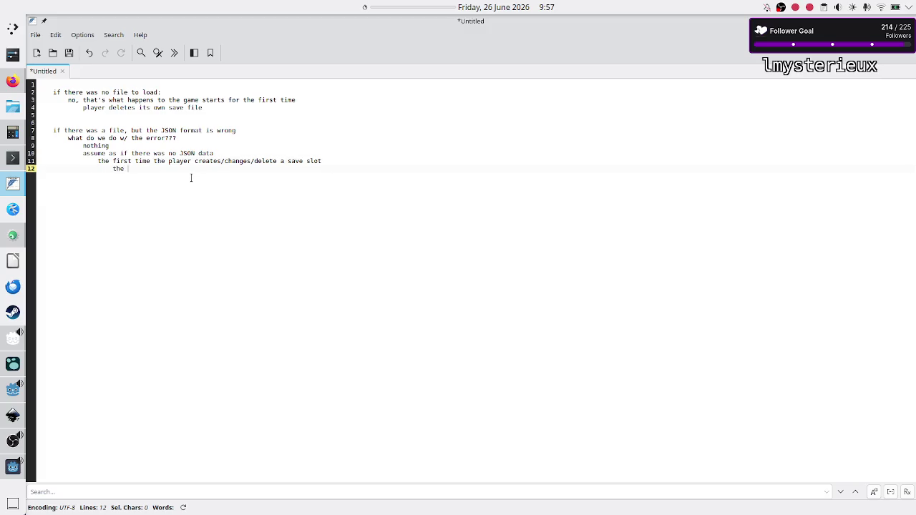
key("BackSpace")
key("BackSpace")
key("BackSpace")
type("old sa")
type("ve file (corrupt)")
type(" is overwr")
type("itten")
- Add a 'backup' heading below the notes after a blank line
key("Return")
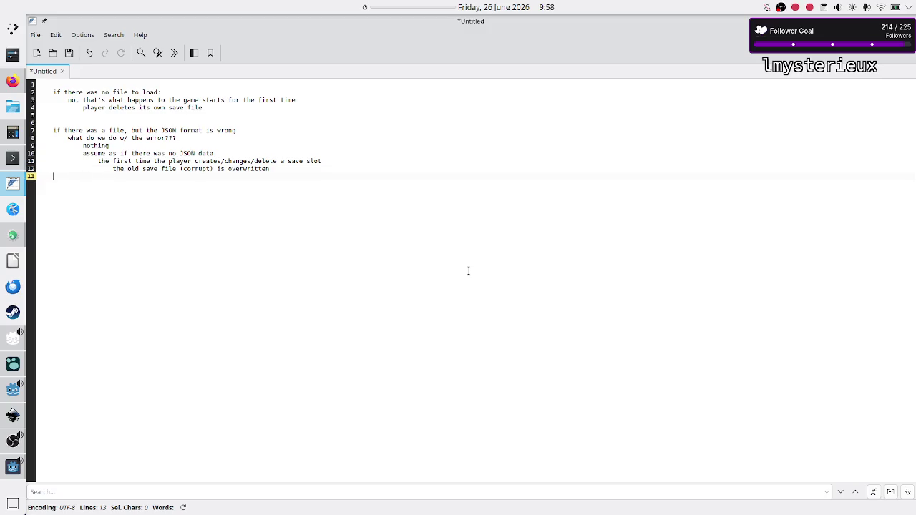
key("Return")
key("Return")
type("backup")
key("Return")
- Add the indented note 'send me the corrupt' under backup, then review the answer lines above
key("Tab")
type("send me the co")
type("rrupt")
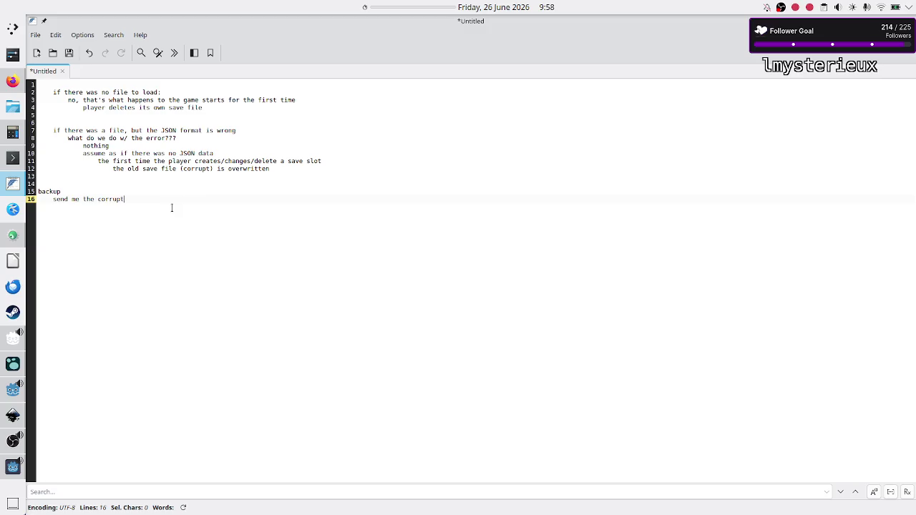
key("Up")
key("Up")
key("Up")
key("Home")
key("shift+Down")
key("Right")
key("shift+End")
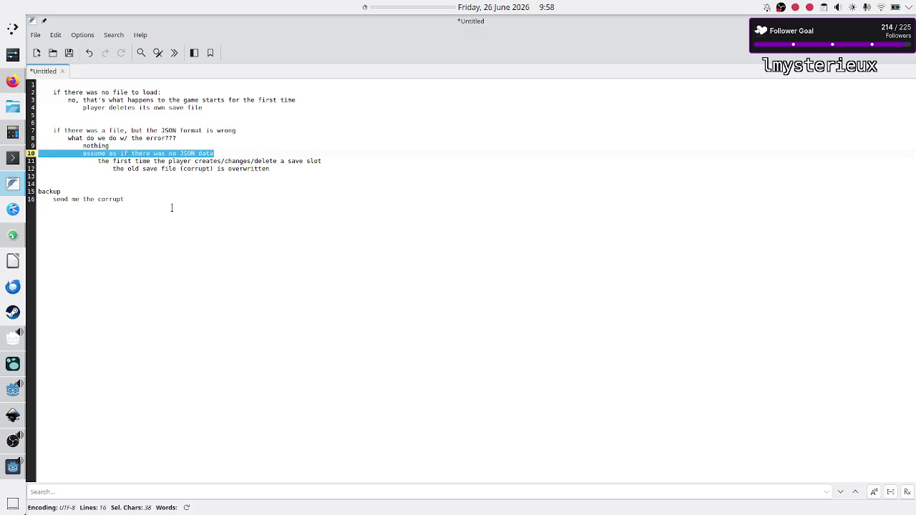
key("Right")
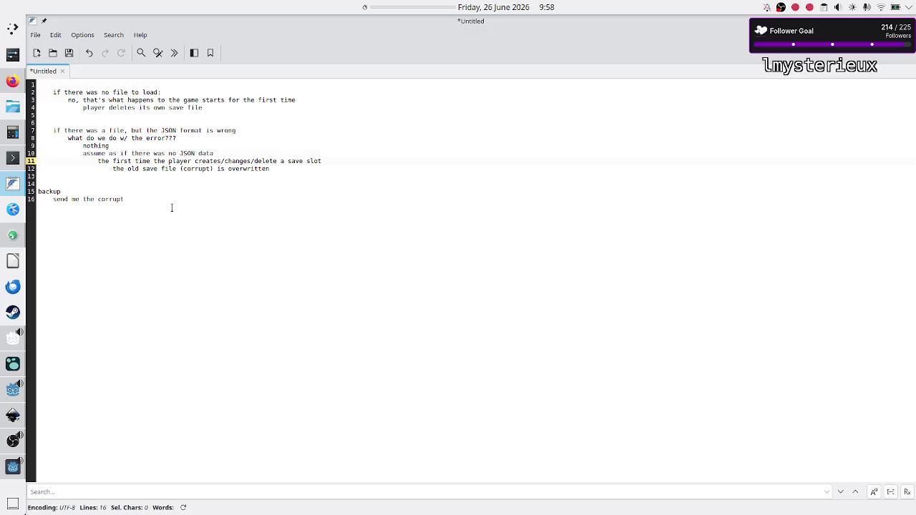
key("shift+Down")
key("shift+End")
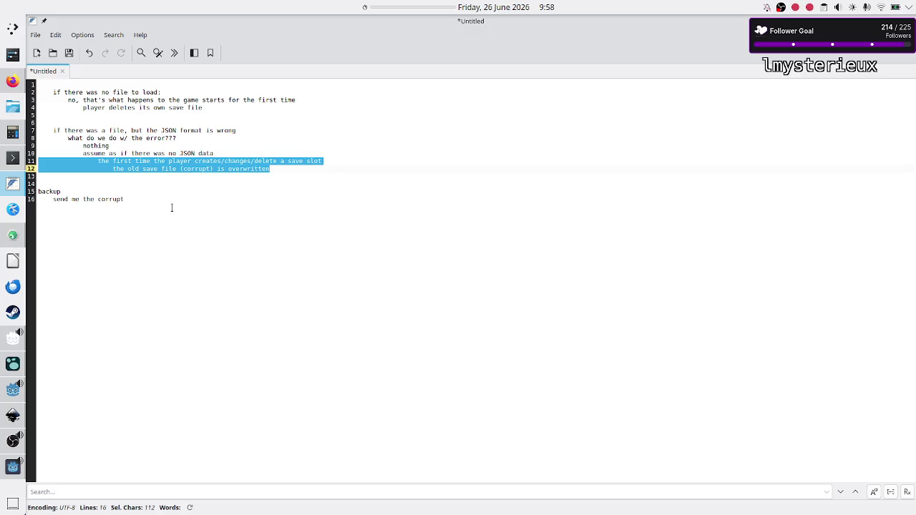
- Reread the JSON-error answers and place the caret at the end of the 'nothing' line
double_click(292, 156)
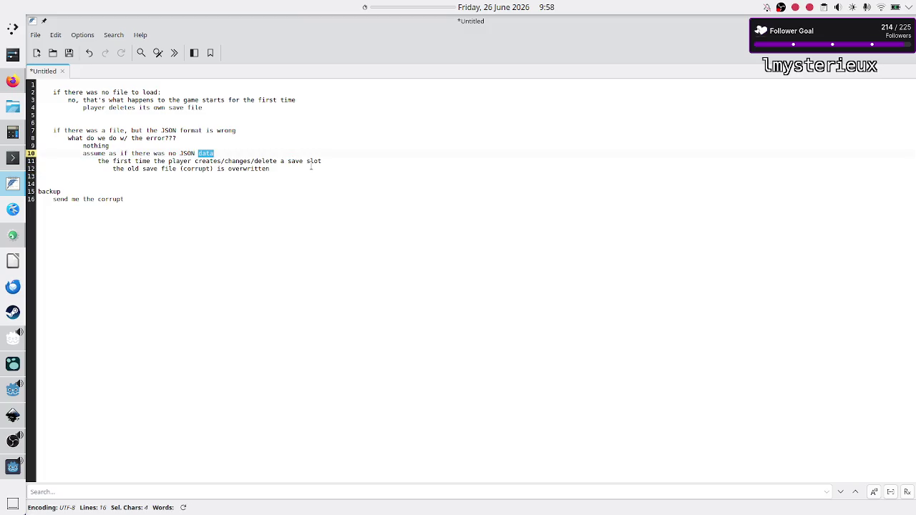
left_click(278, 270)
left_click(334, 161)
key("Up")
key("Up")
key("Up")
key("Home")
key("shift+Down")
key("shift+Down")
key("shift+Down")
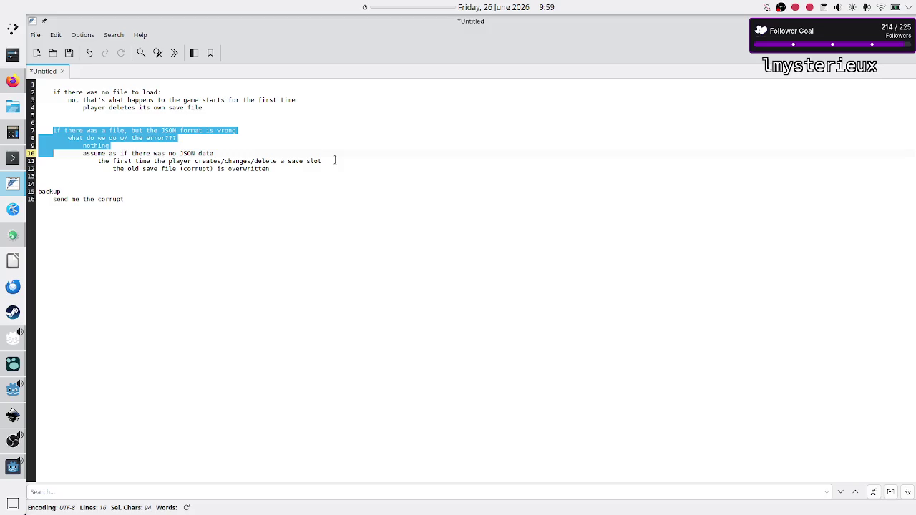
key("Up")
key("Up")
key("Up")
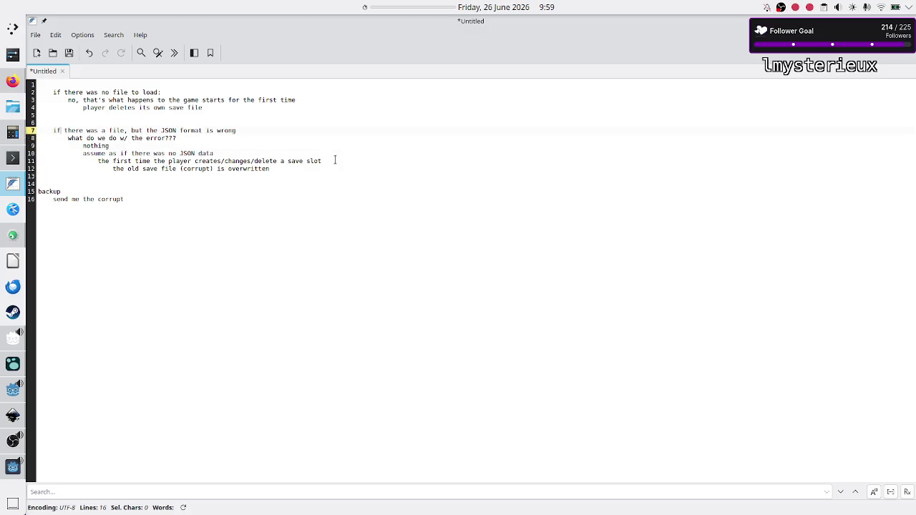
key("Down")
key("Down")
key("End")
- Extend the 'nothing' answer with 'in the BETA version (think of backing it in the demo version) final'
type("in the")
type(" BETA version")
type("(think of ")
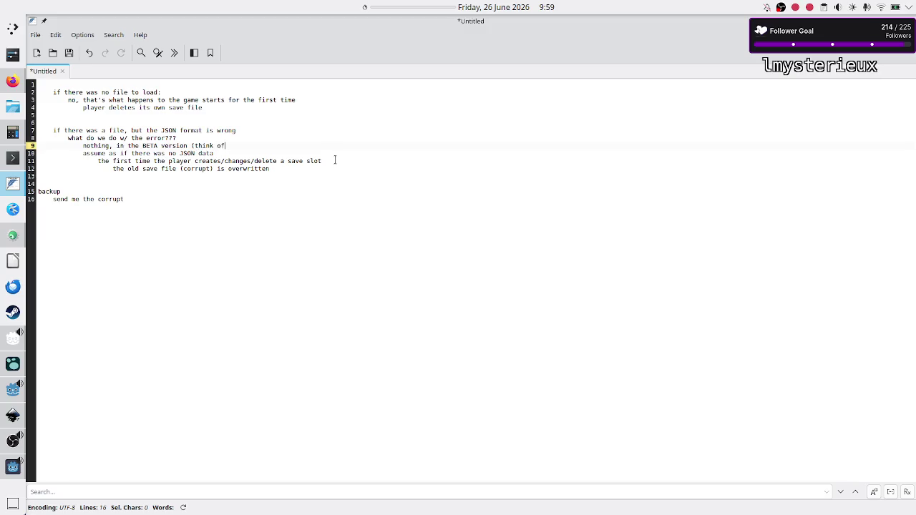
type("bak")
key("BackSpace")
type("cking it ")
type("in the demo v")
type("ersion)")
type(" final")
key("Up")
key("Down")
key("Home")
- Delete the backup notes and the no-file-to-load block from the note
key("Down")
key("Down")
key("Down")
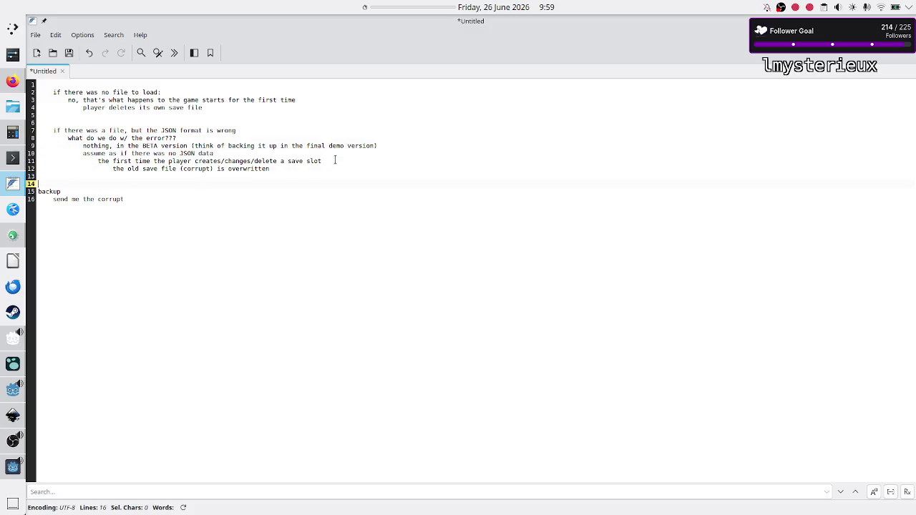
key("shift+Down")
key("shift+Down")
key("shift+End")
key("Delete")
key("BackSpace")
key("BackSpace")
key("Up")
key("Up")
key("Up")
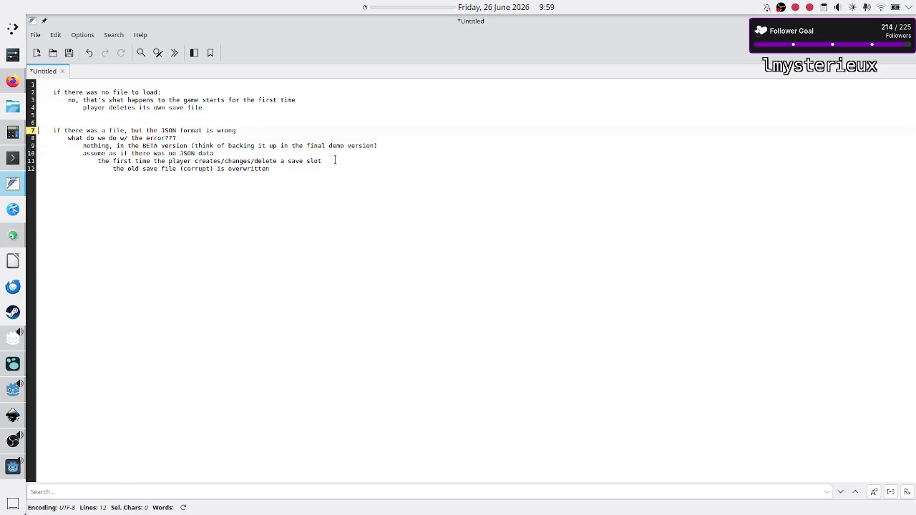
key("shift+Up")
key("shift+Up")
key("shift+Up")
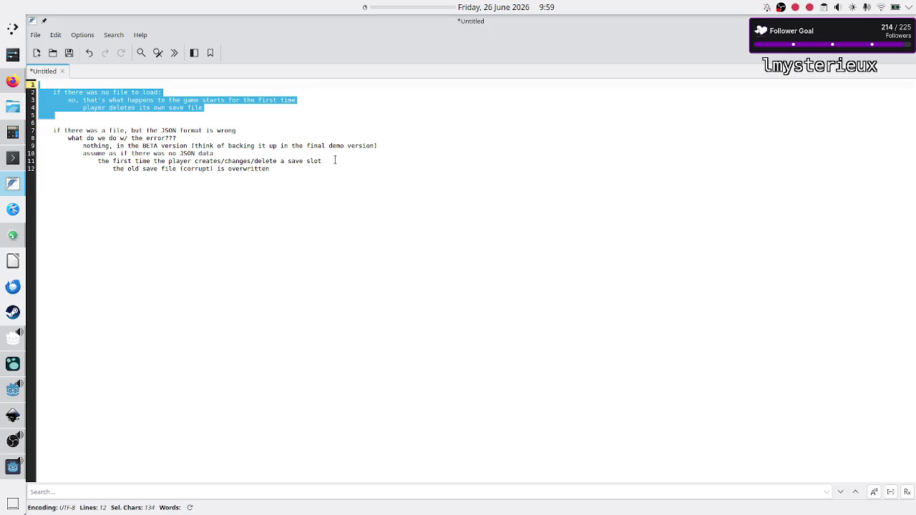
key("Delete")
key("Down")
key("BackSpace")
key("BackSpace")
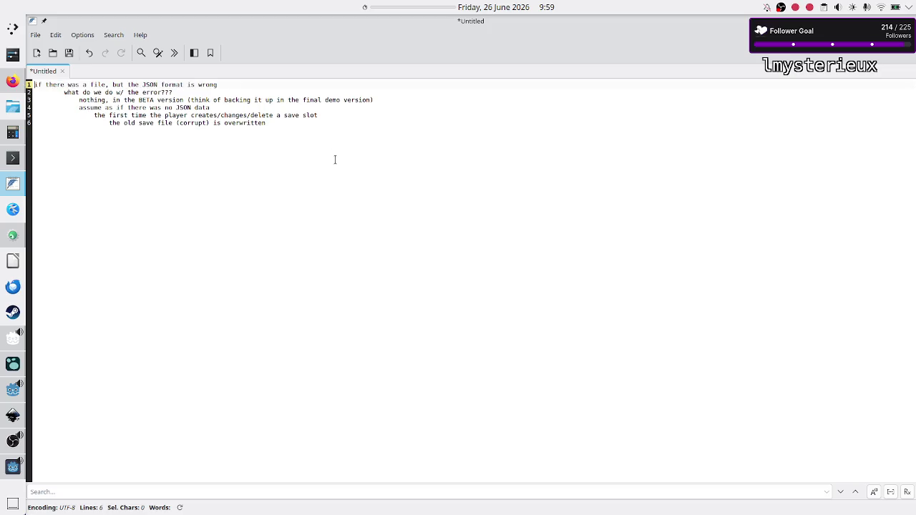
- Cut the remaining JSON-error note out, leaving the document empty
key("shift+Down")
key("shift+Down")
key("shift+Down")
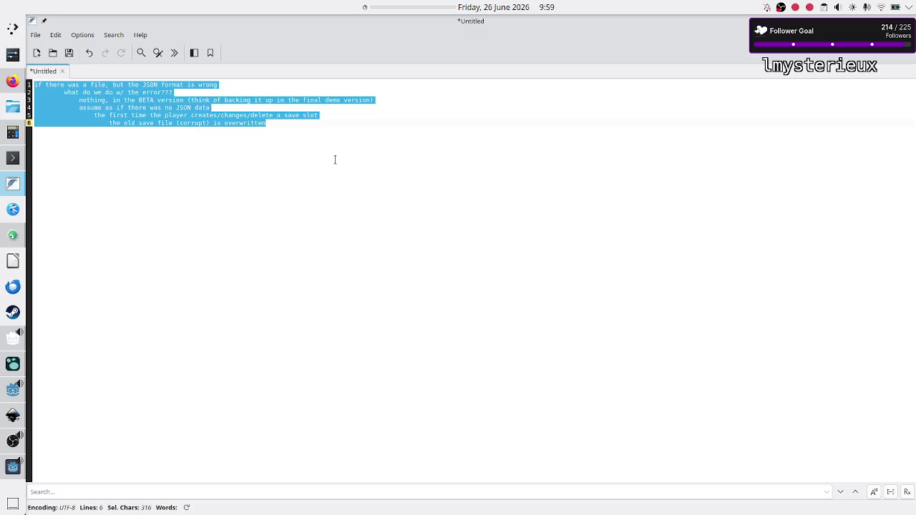
key("Delete")
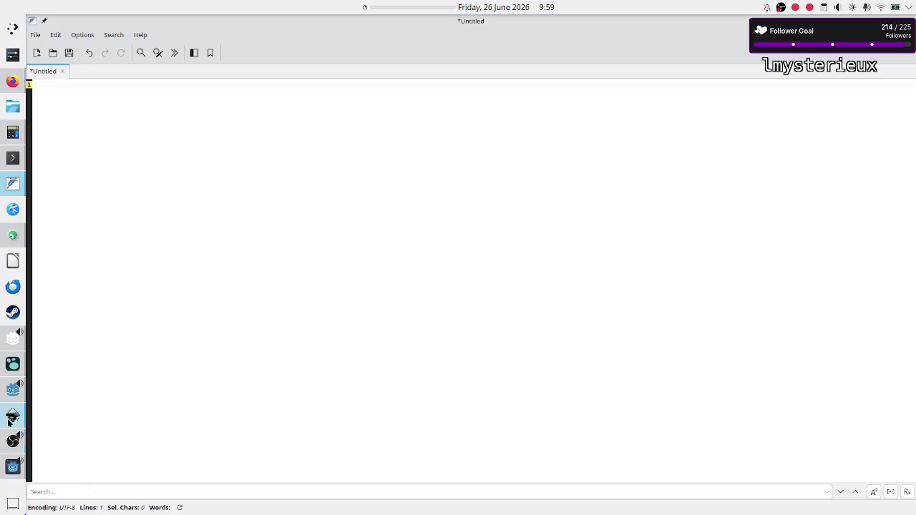
left_click(13, 364)
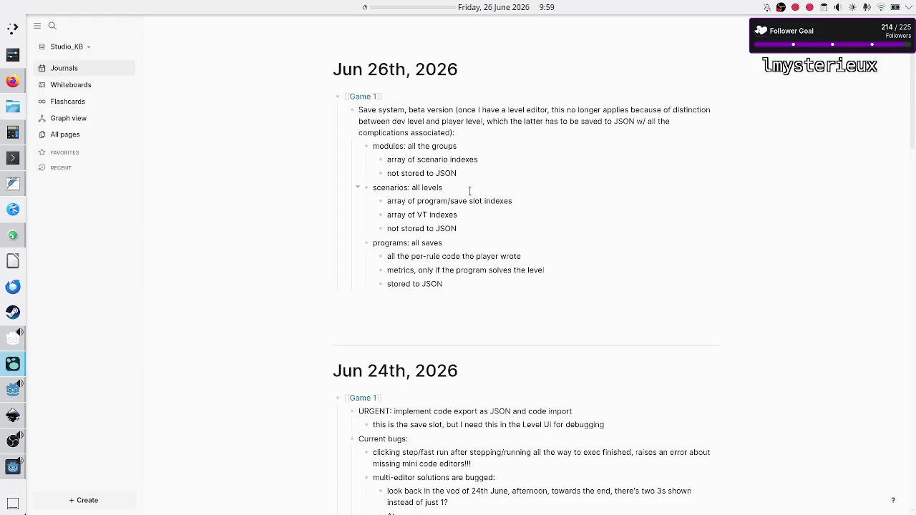
- Paste the JSON-error note as a new block below 'stored to JSON' in the Logseq journal, then return to Godot
left_click(462, 281)
key("Return")
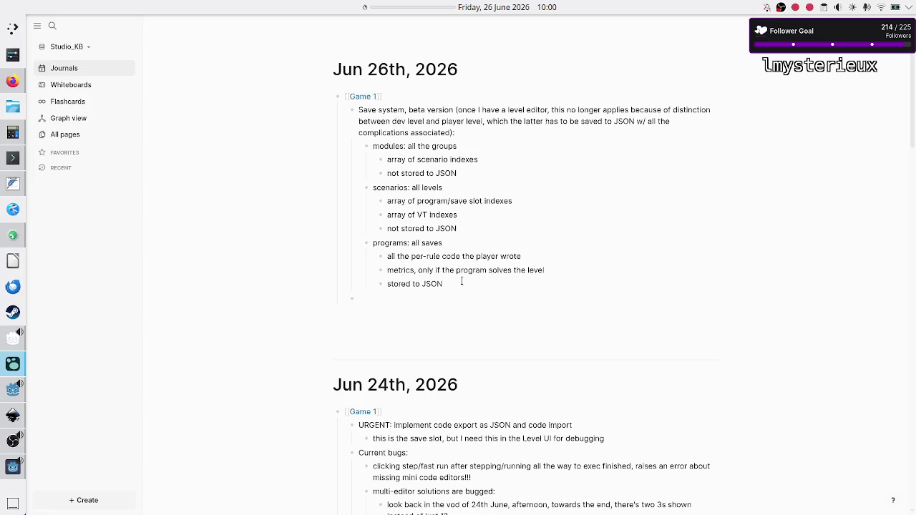
key("ctrl+v")
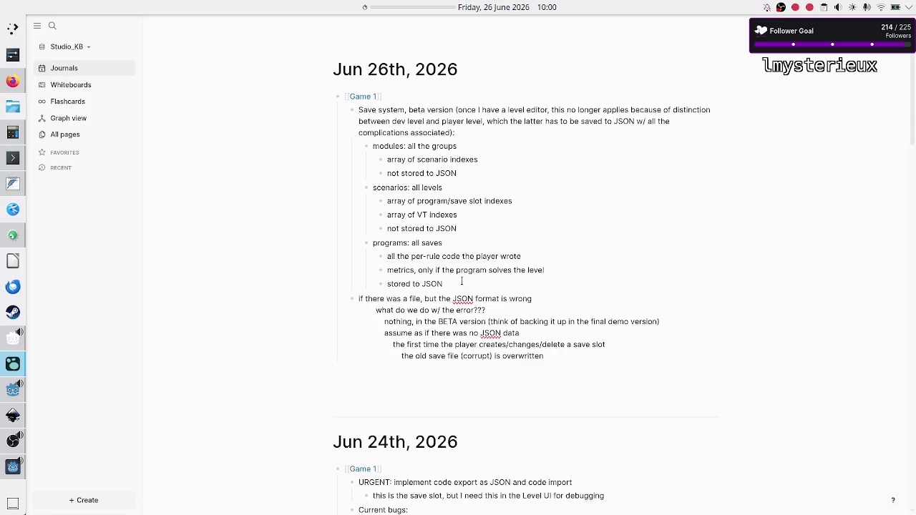
key("alt+Tab")
key("alt+Tab")
left_click(12, 390)
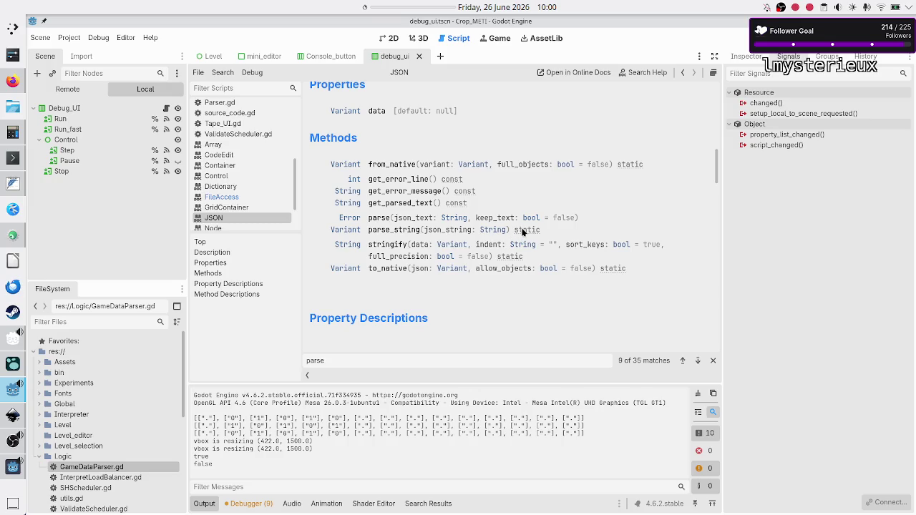
- Read the JSON parse_string description, then open GameDataParser.gd
left_click(392, 228)
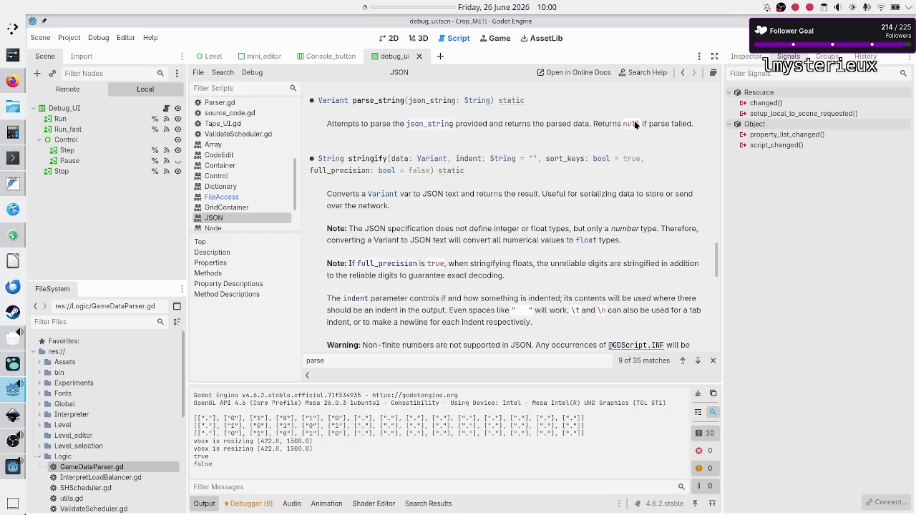
scroll(220, 179, "up", 5)
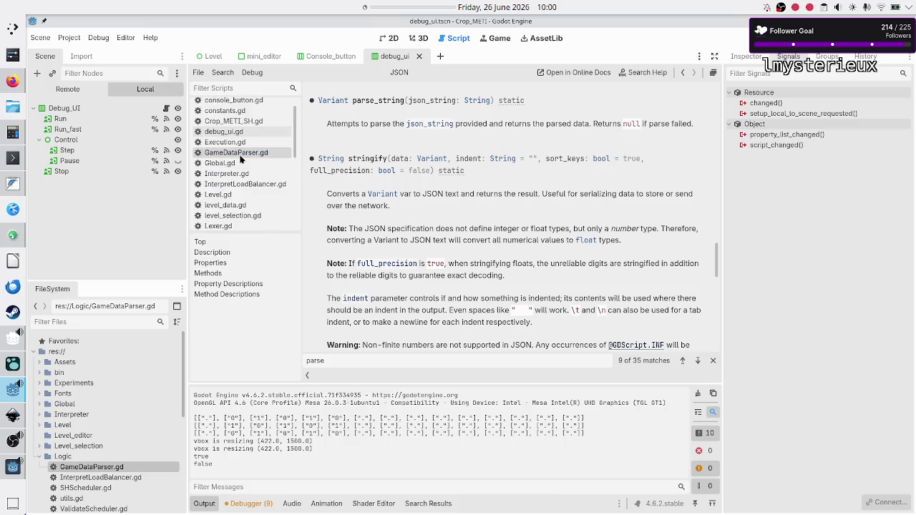
left_click(241, 155)
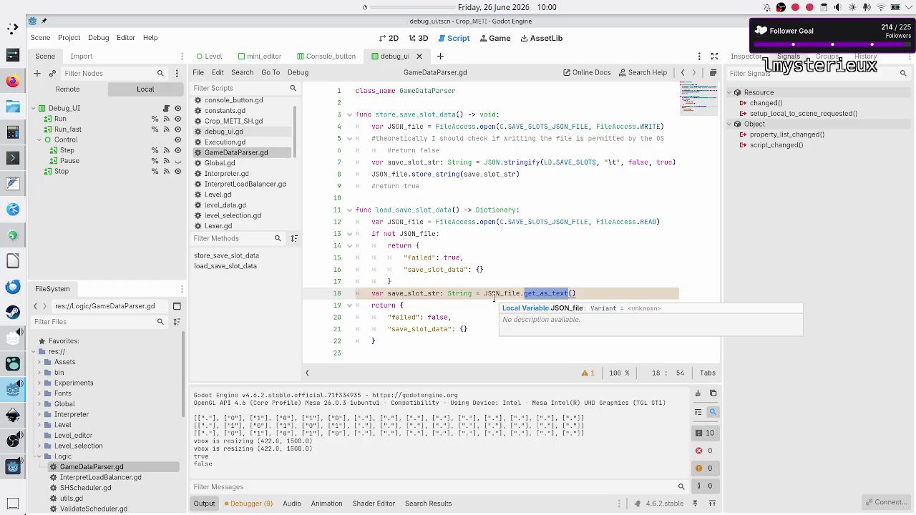
- Below line 18, declare a new variable save_slot_data of type Dictionary
double_click(409, 293)
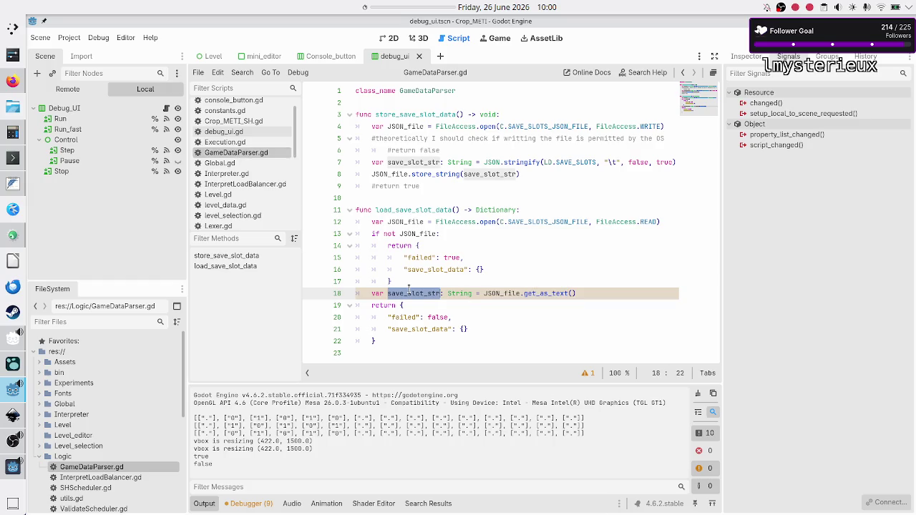
left_click(605, 294)
key("Return")
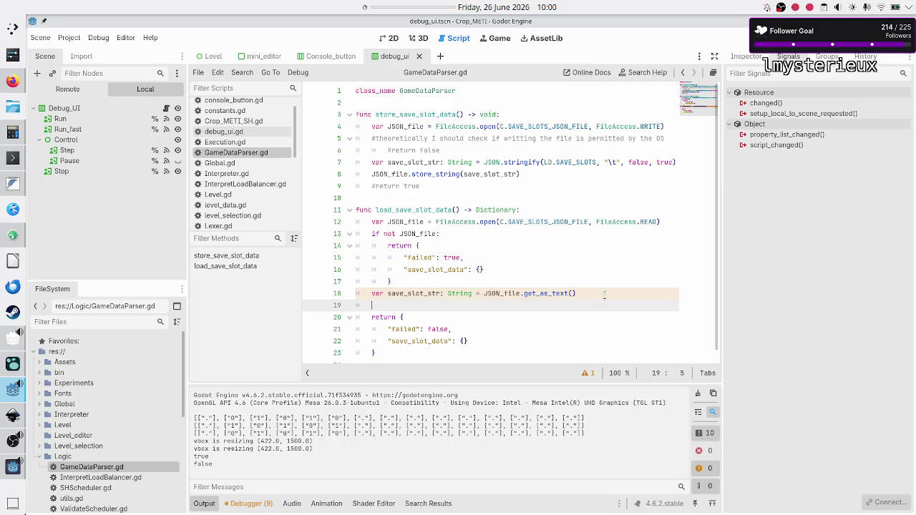
type("var")
key("BackSpace")
key("BackSpace")
type("LD")
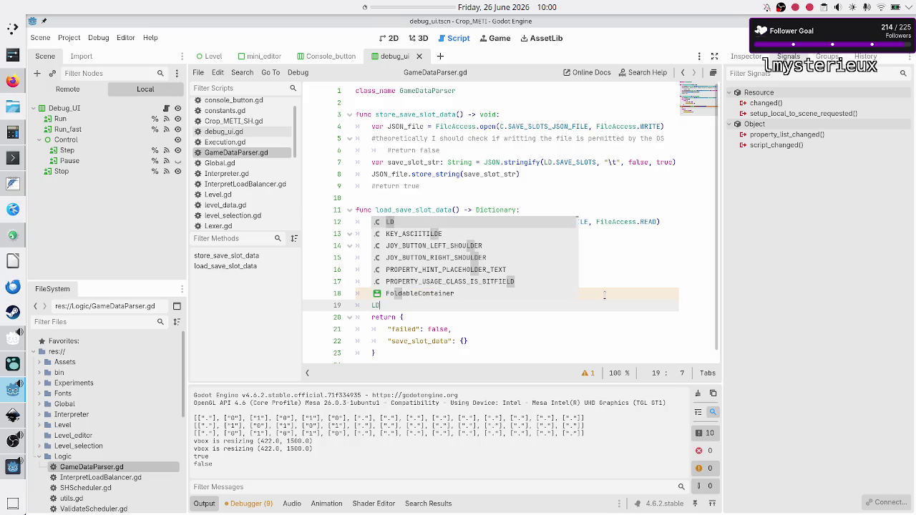
type(".SAVE")
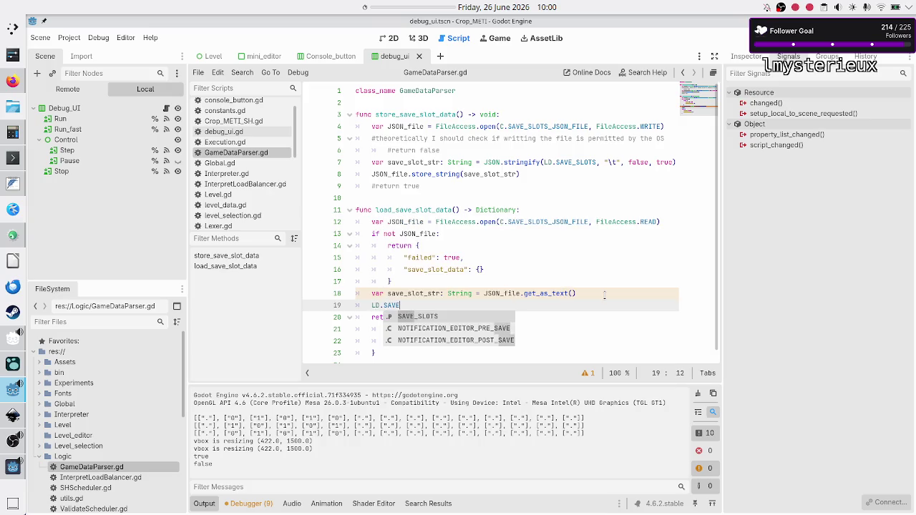
key("BackSpace")
key("BackSpace")
key("BackSpace")
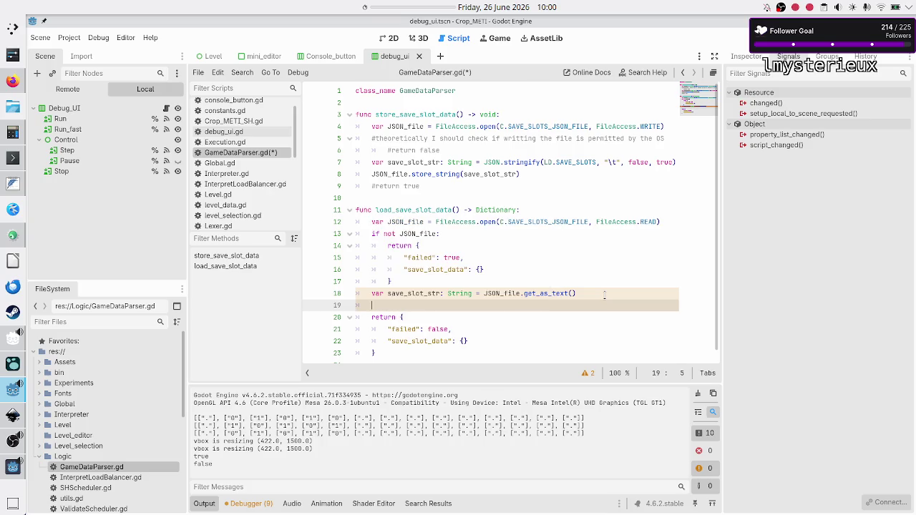
type("var ")
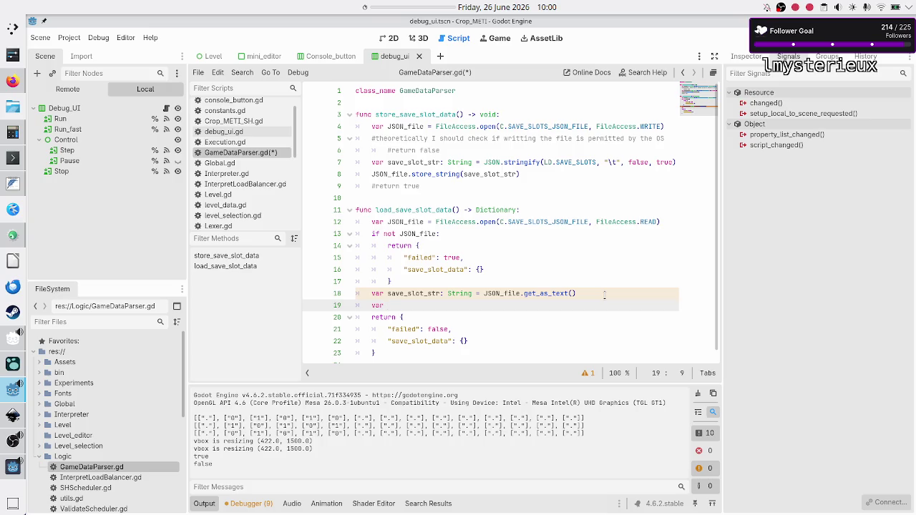
type("save_slot_data: Dict")
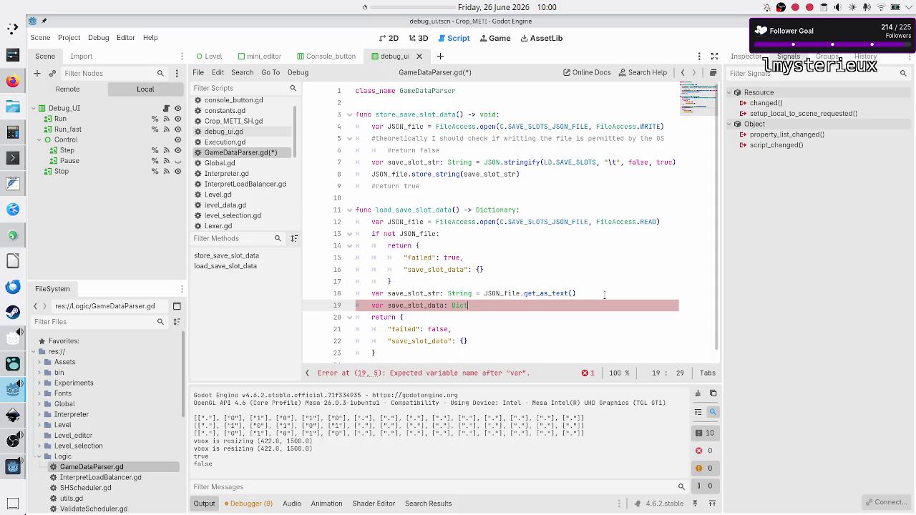
key("Return")
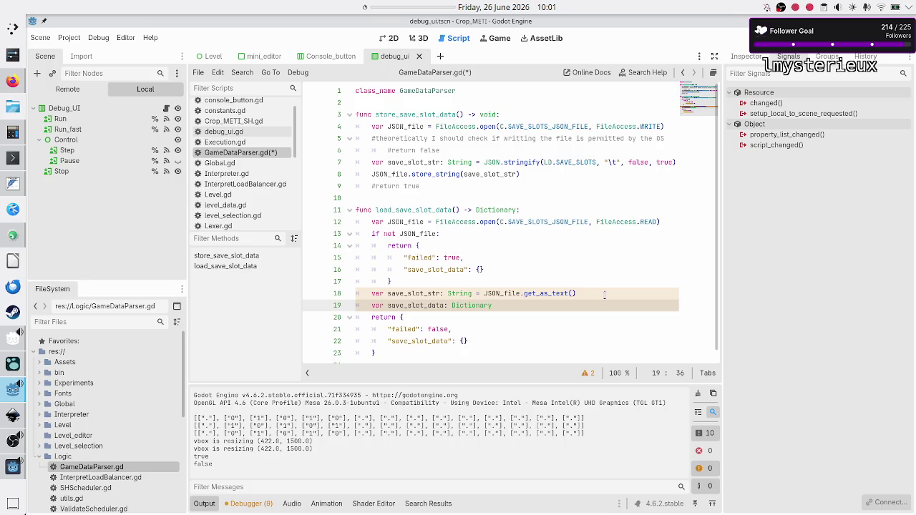
- Assign save_slot_data the result of JSON.parse_string(save_slot_str) using autocomplete
type("= JSO")
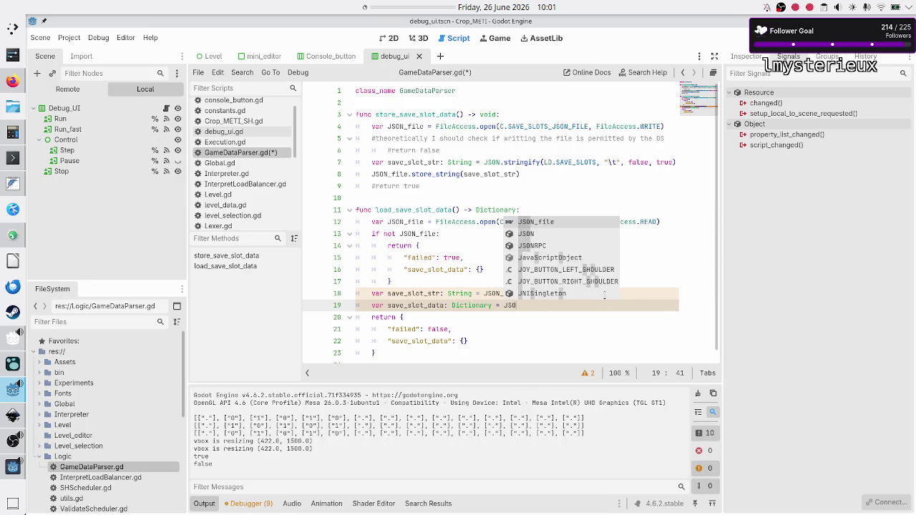
type("N")
key("Escape")
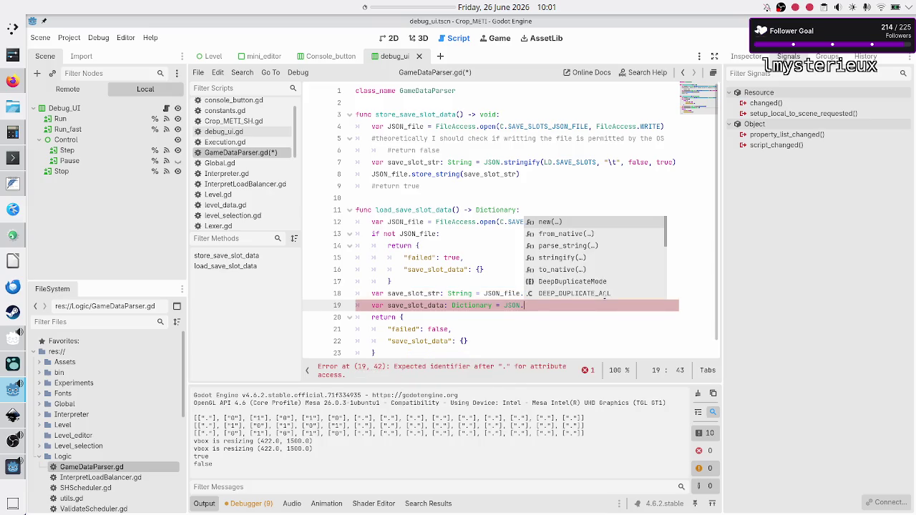
type("par")
key("Return")
type("save_sl")
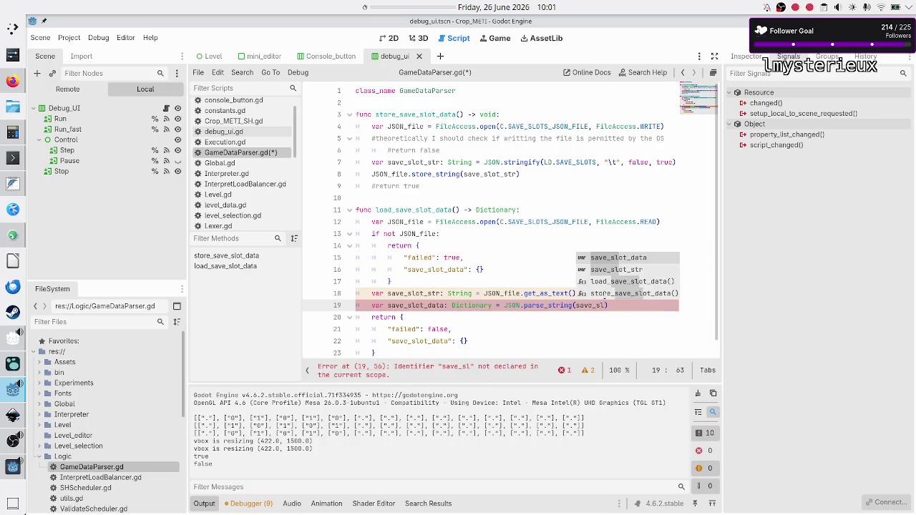
key("Down")
key("Return")
- Inspect the parts of lines 18–19 and open a blank line above the parse_string line
left_click(605, 294)
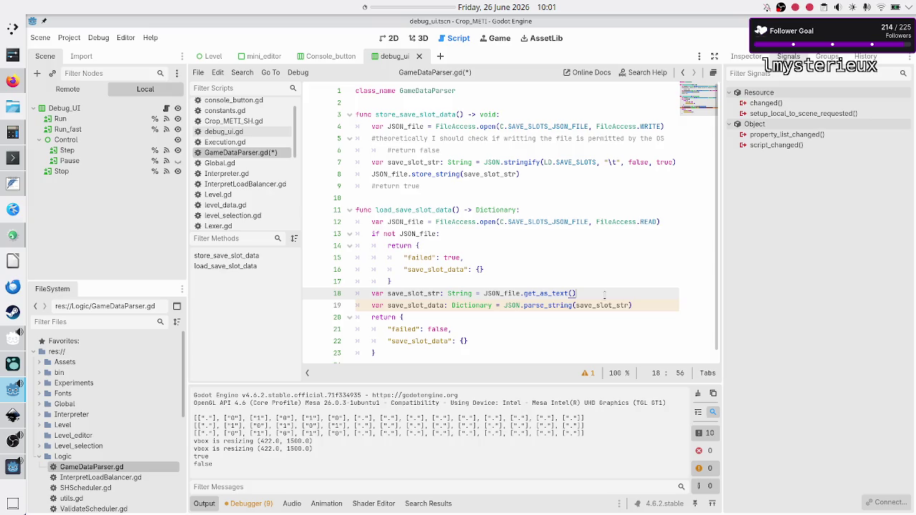
key("shift+Left")
key("shift+Left")
key("shift+Left")
key("shift+Left")
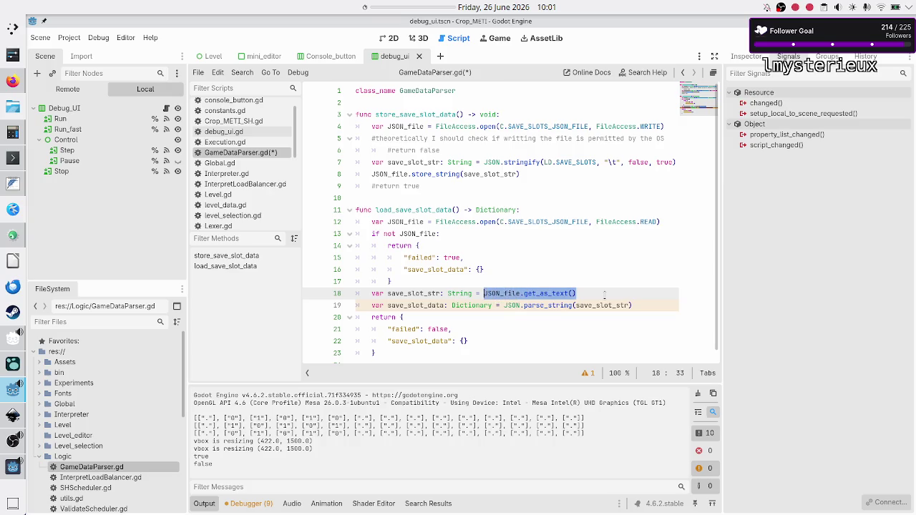
key("Down")
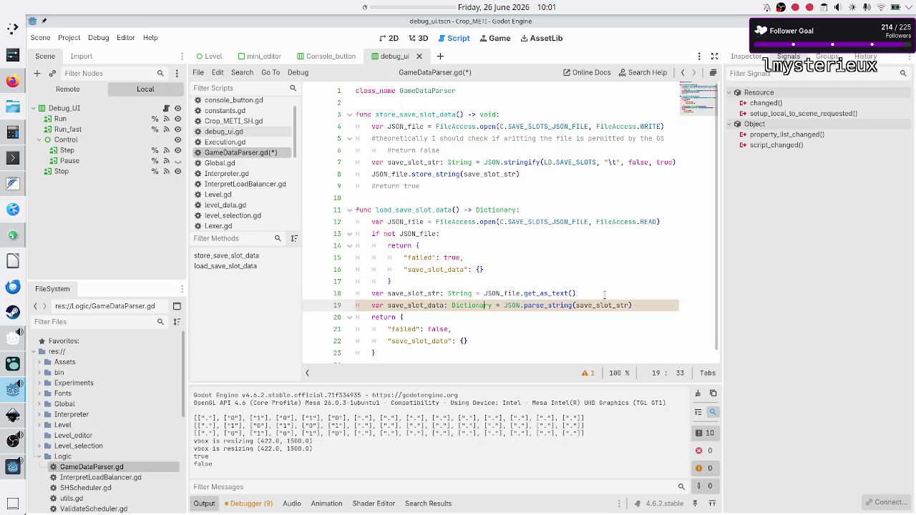
key("shift+Right")
key("shift+Right")
key("shift+Right")
key("Left")
key("Left")
key("Left")
key("Left")
key("ctrl+shift+Left")
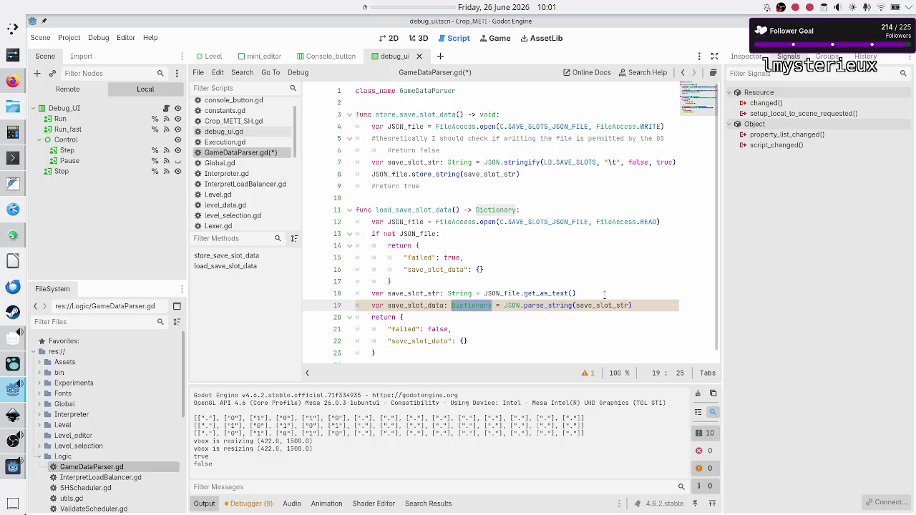
key("Right")
key("Right")
key("Right")
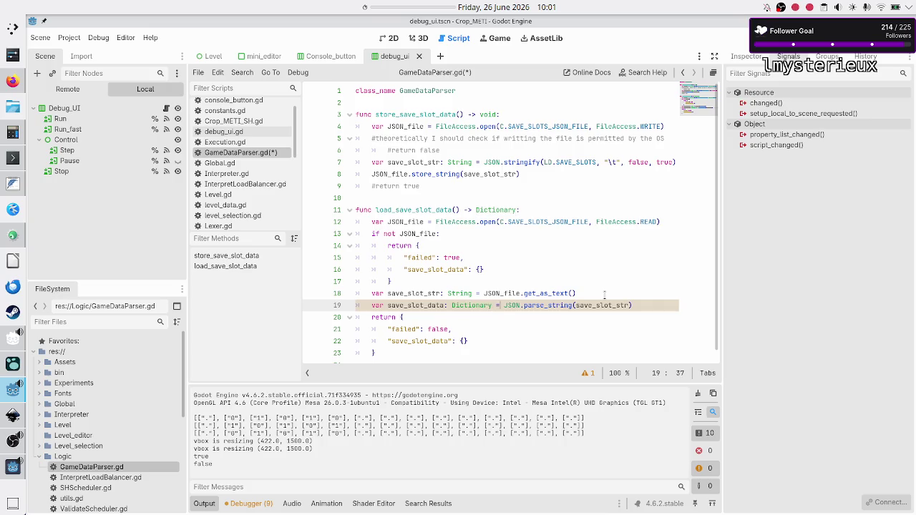
key("Right")
key("shift+Right")
key("shift+Right")
key("shift+Right")
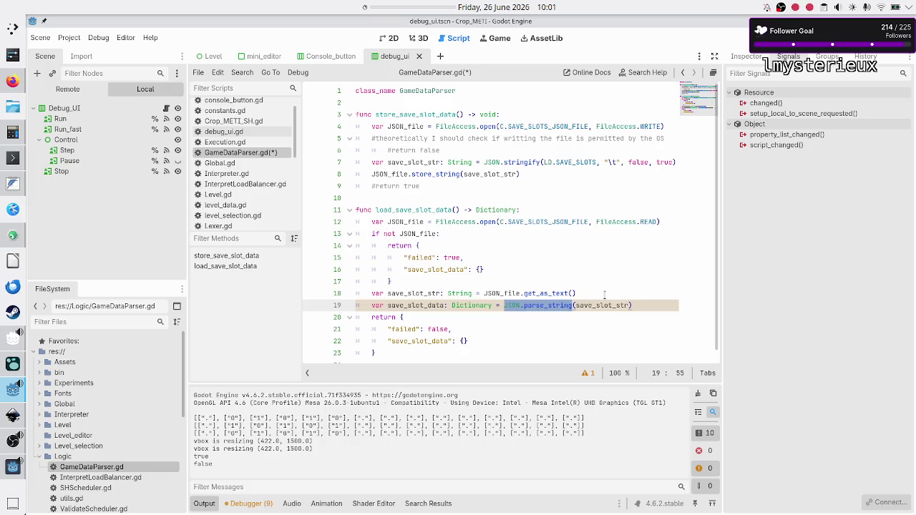
key("Right")
key("Right")
key("Right")
key("Right")
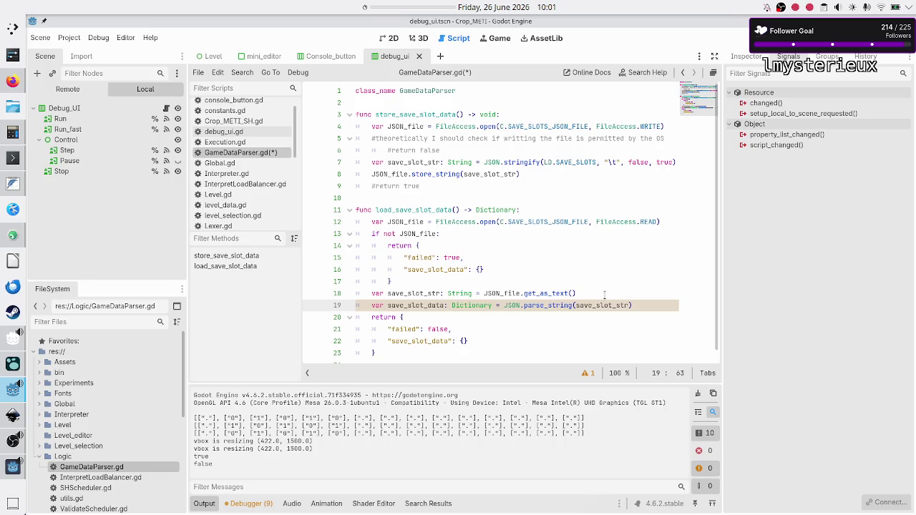
key("ctrl+shift+Return")
- Write '#BUG: the JSON file could be corrupted intentionally to create a top-level #array, instead of dict-like obj'
type("#BUG:")
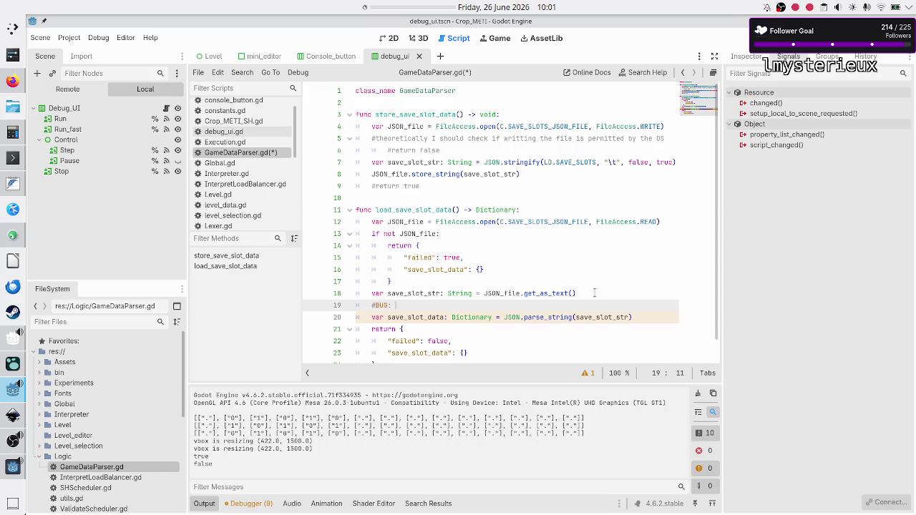
type("the")
type(" JSON file")
type(" could be cor")
type("rupt ")
type("ed i")
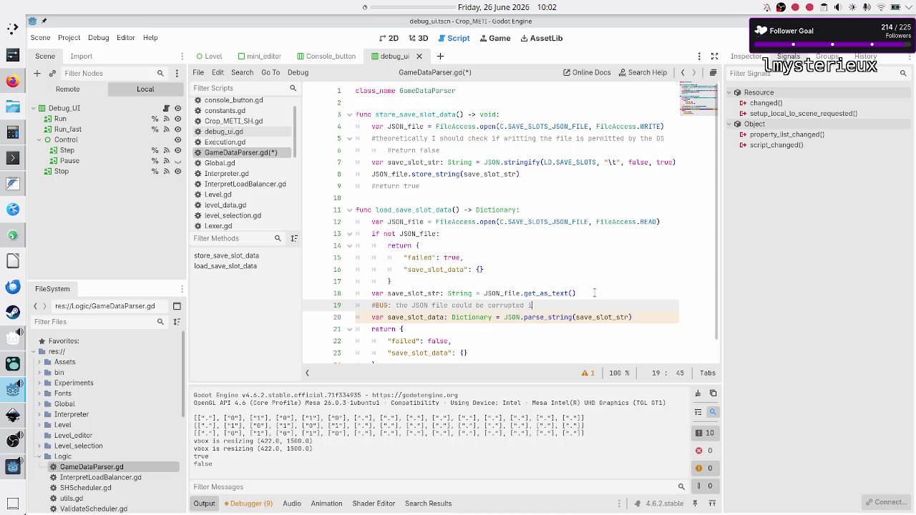
type("ntentionally ")
type("to create a")
type("TL")
key("BackSpace")
key("BackSpace")
type("top-level")
key("Return")
type("#array")
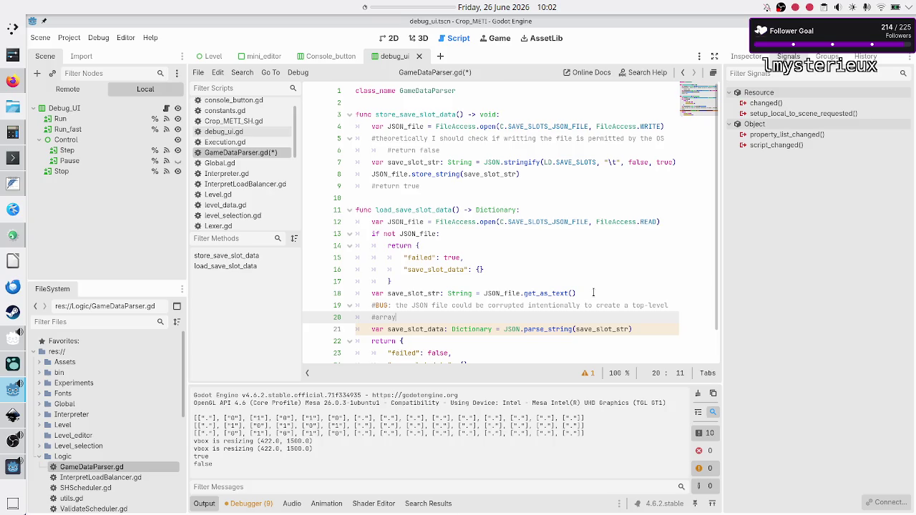
type(", instead of ")
type("dict/")
key("BackSpace")
type("-like obt")
key("BackSpace")
type("j.")
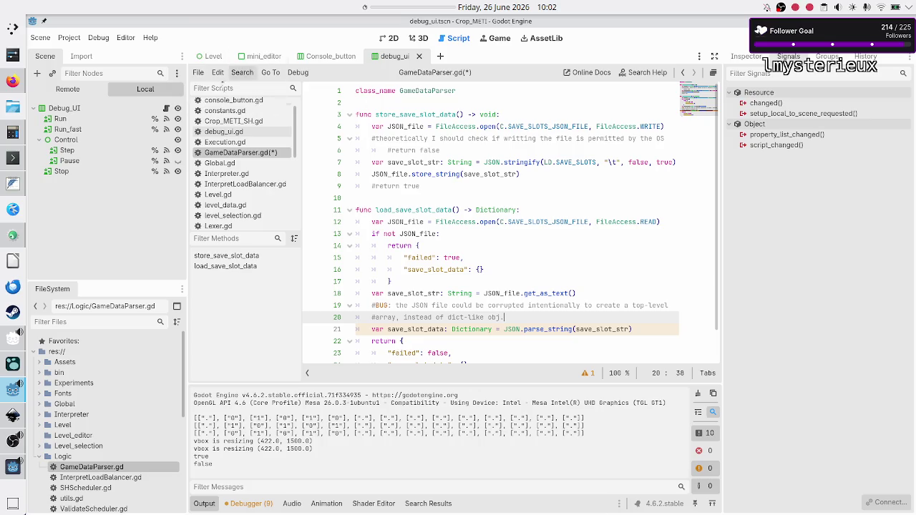
left_click(13, 184)
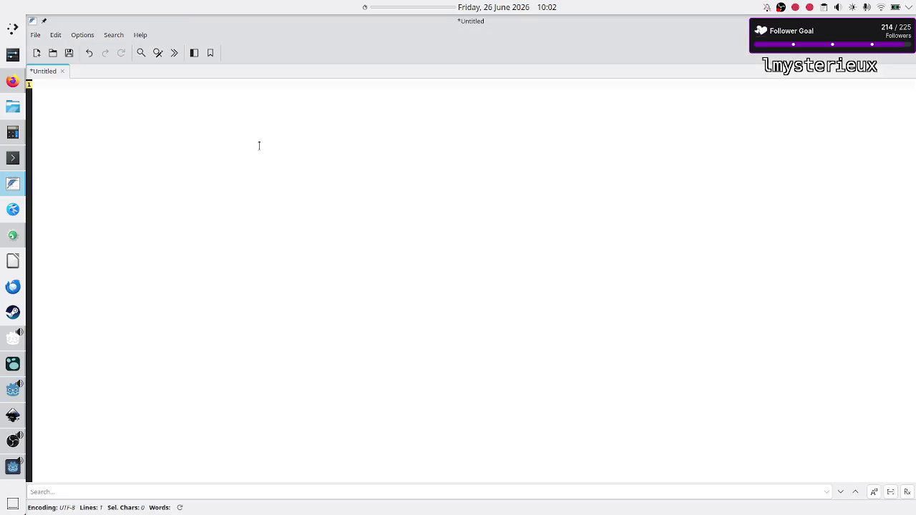
- Type a multi-line {"key": value} JSON object in the blank FeatherPad note
type("{}")
key("Return")
key("Return")
key("Up")
type("ey\": ")
type("valu")
- Add the examples 10 and [0, 1, 2] above the object, then return to Godot
key("ctrl+Home")
key("Return")
key("Return")
key("Return")
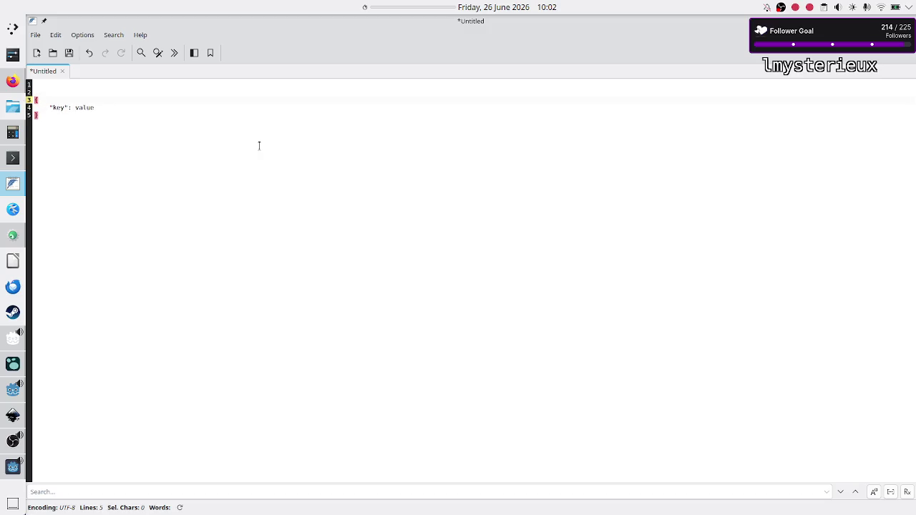
key("Up")
key("Up")
key("Up")
type("10")
key("Down")
key("Return")
key("Return")
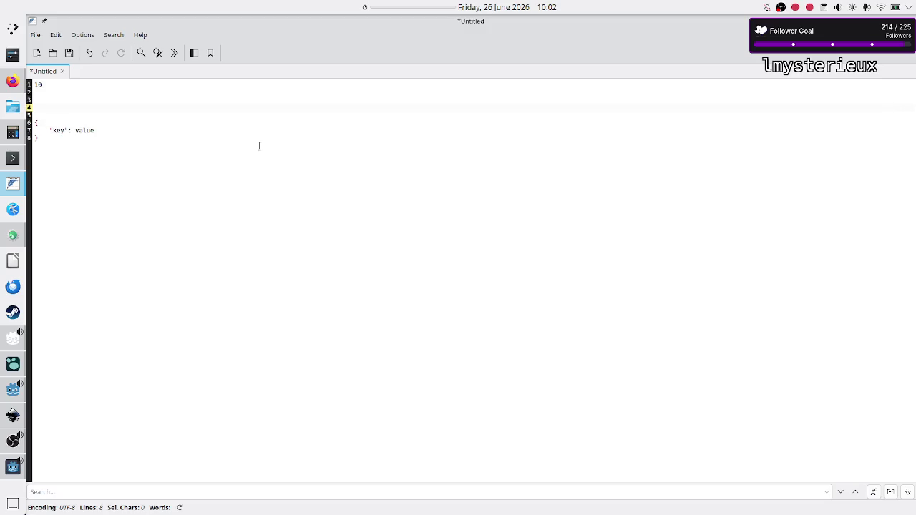
key("Up")
type("[]")
type("0")
type(", 2")
key("Down")
key("alt+Tab")
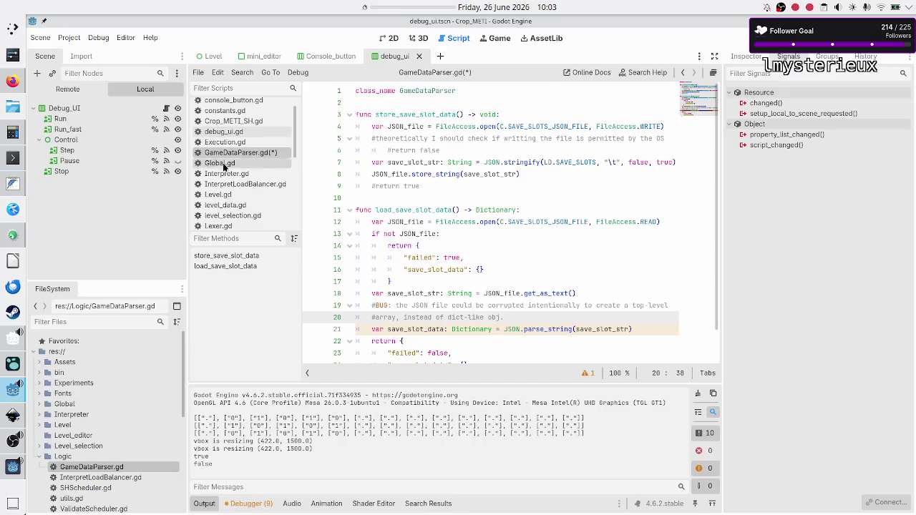
- Open the JSON class docs and study the parse example, marking its sample array
scroll(246, 195, "down", 5)
left_click(242, 170)
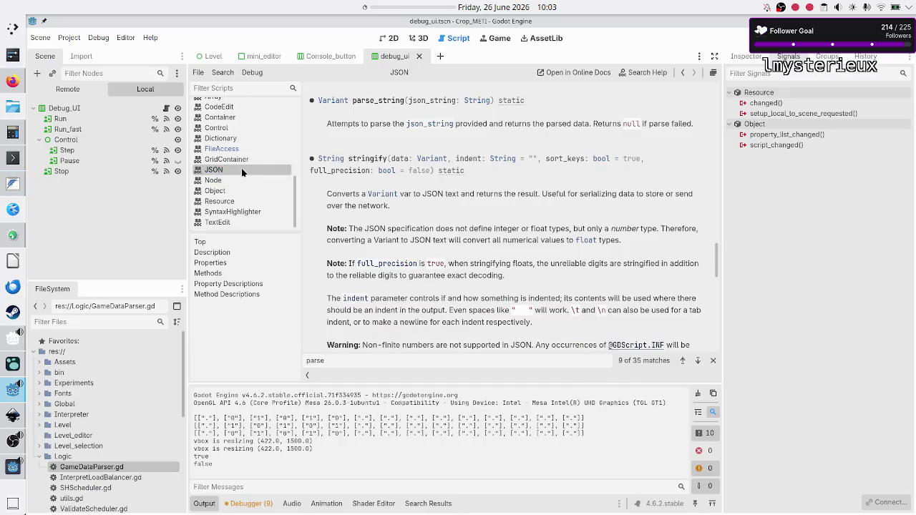
scroll(415, 209, "up", 2)
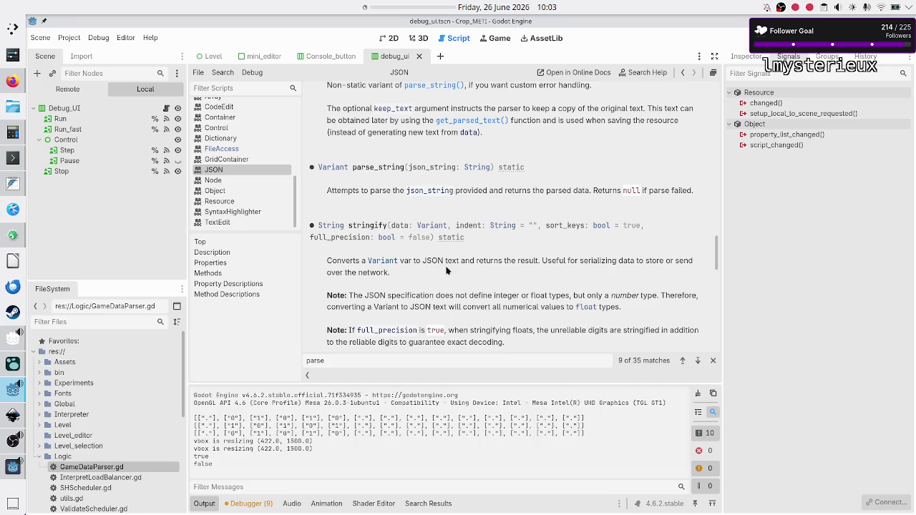
scroll(445, 268, "up", 5)
scroll(446, 263, "up", 15)
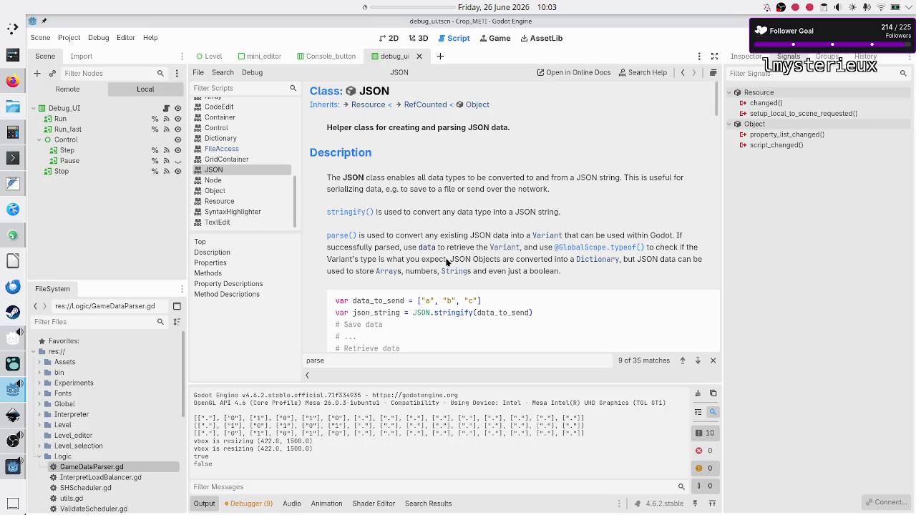
scroll(445, 263, "down", 5)
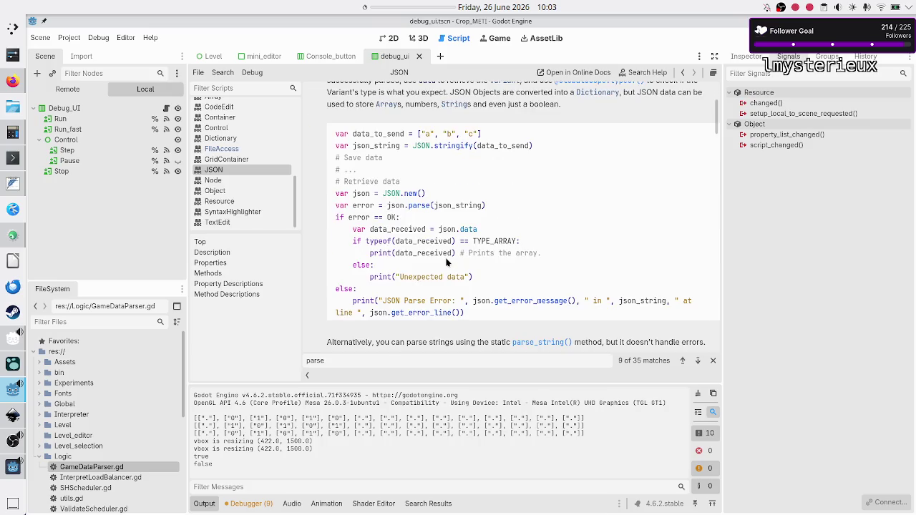
left_click_drag(419, 136, 484, 137)
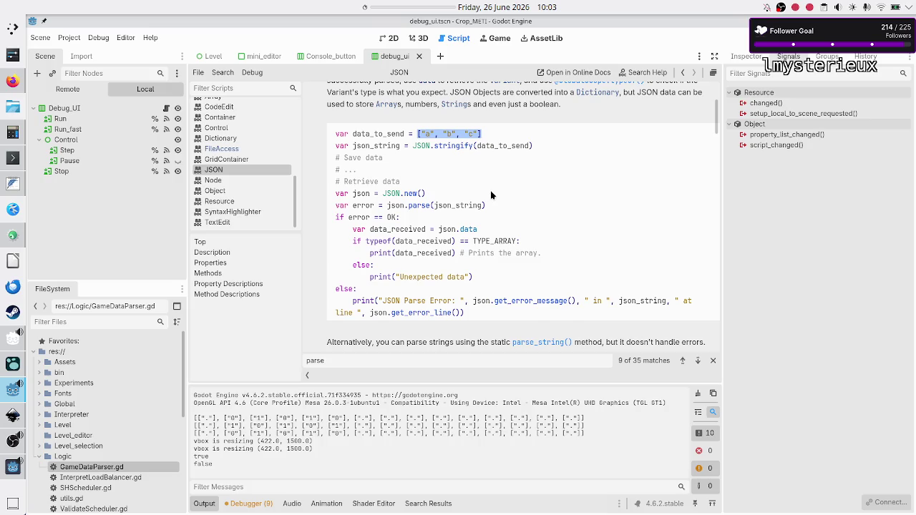
scroll(490, 190, "down", 3)
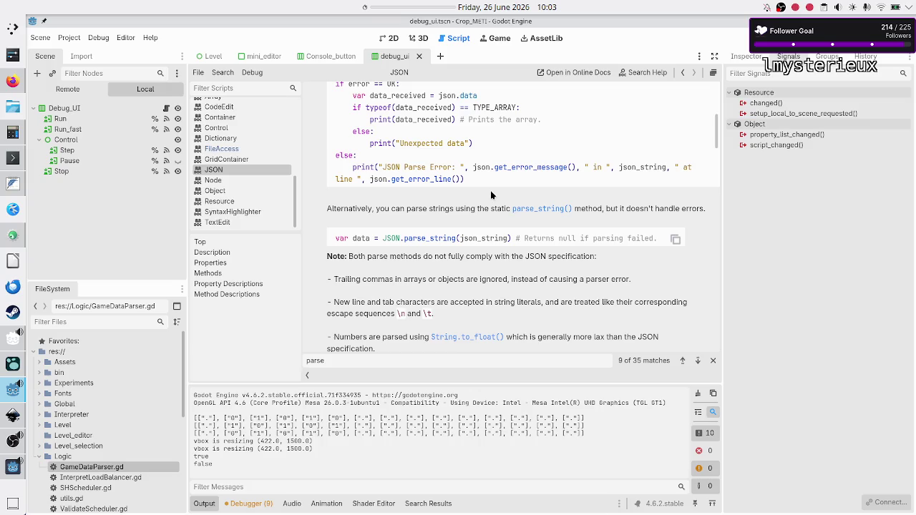
scroll(491, 195, "down", 3)
scroll(491, 195, "down", 12)
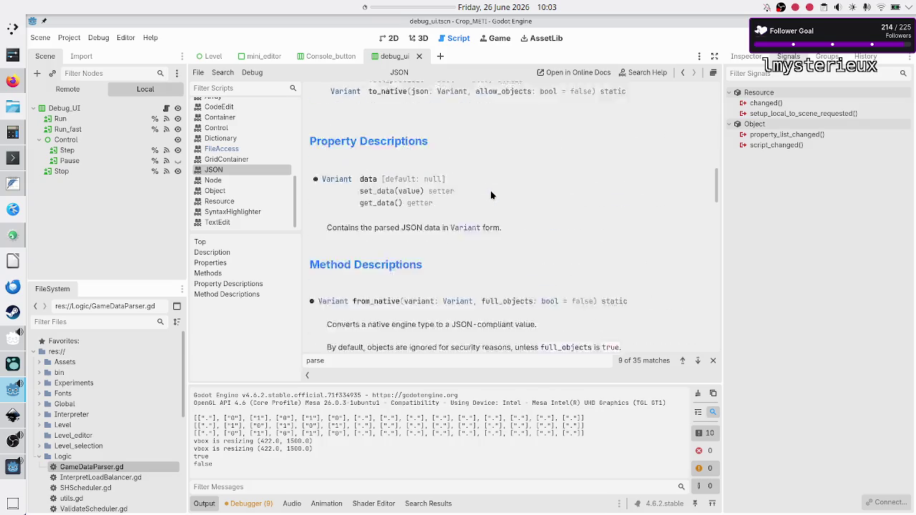
scroll(490, 190, "down", 12)
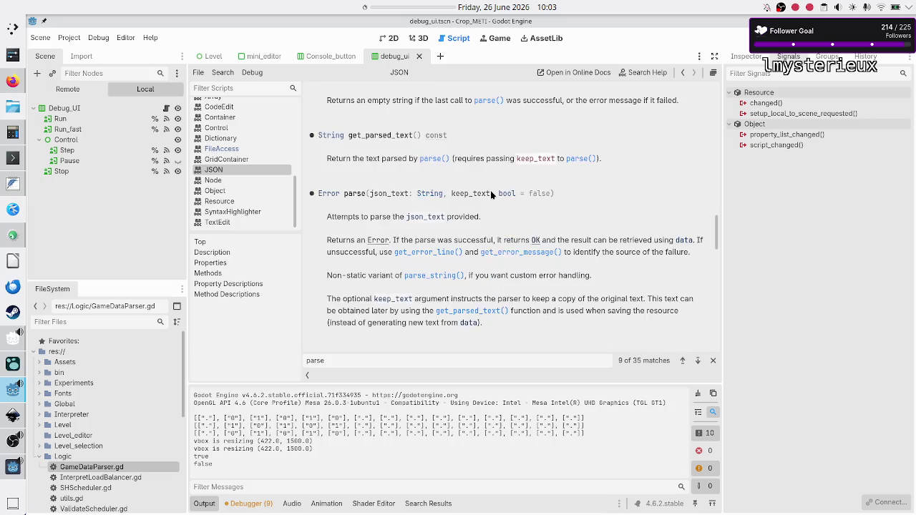
scroll(490, 190, "up", 10)
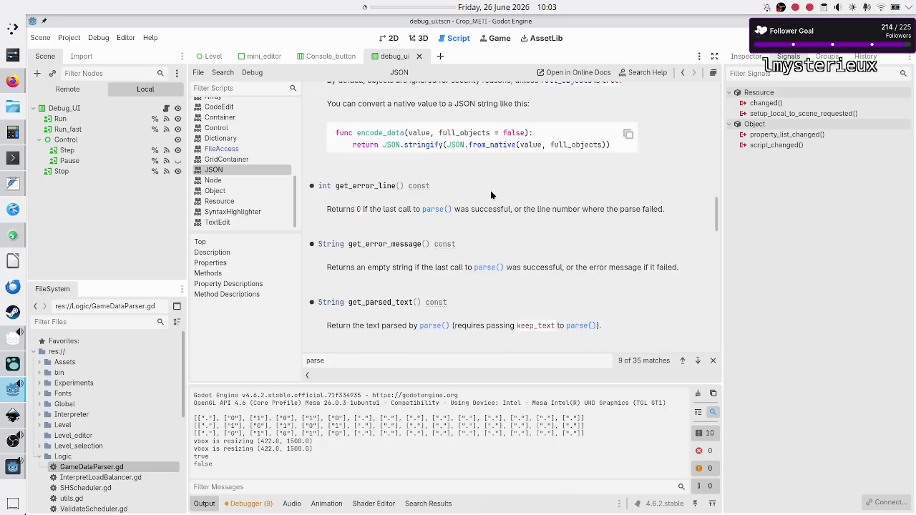
- Read the encode_data and stringify examples, then reopen GameDataParser.gd
double_click(382, 134)
left_click(382, 135)
scroll(481, 224, "down", 8)
scroll(481, 227, "down", 1)
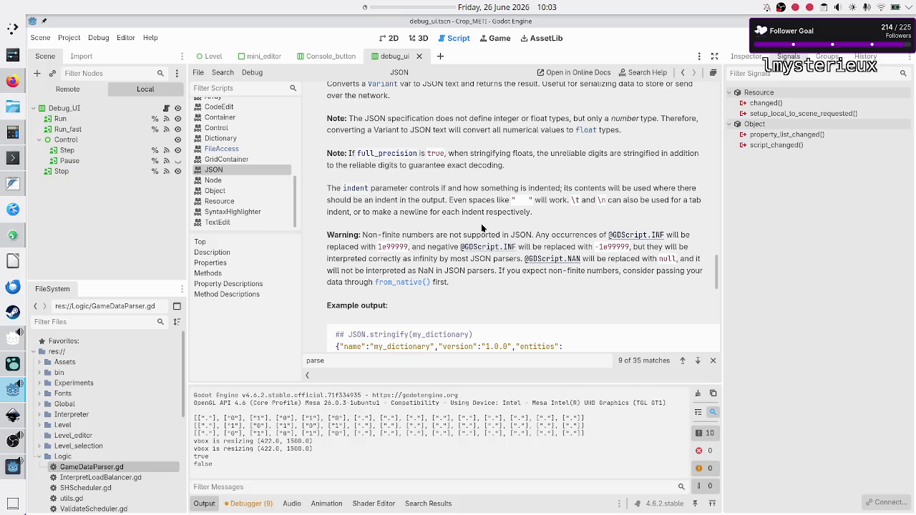
scroll(483, 227, "up", 4)
scroll(482, 228, "down", 10)
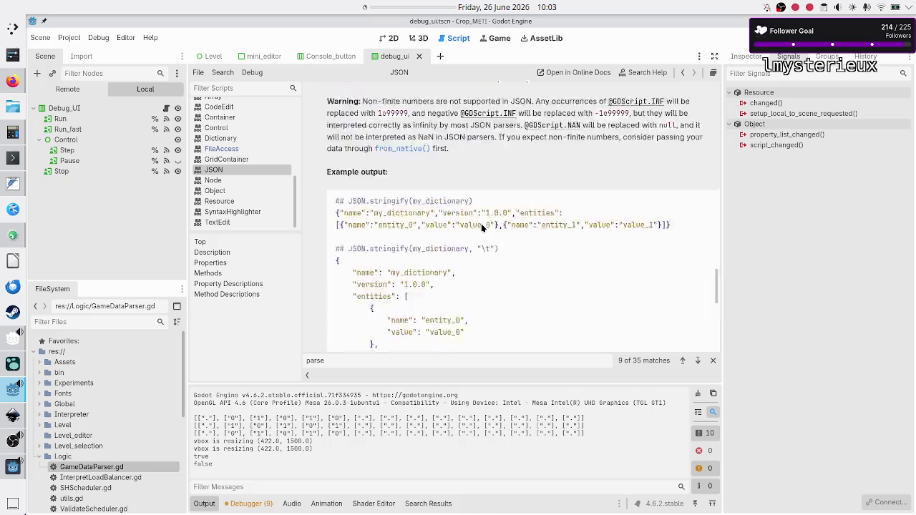
scroll(482, 227, "up", 5)
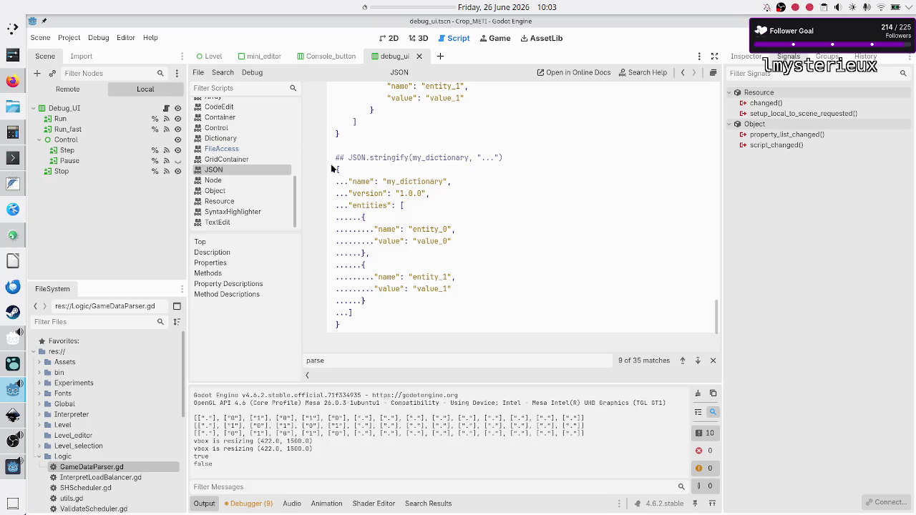
scroll(264, 134, "up", 5)
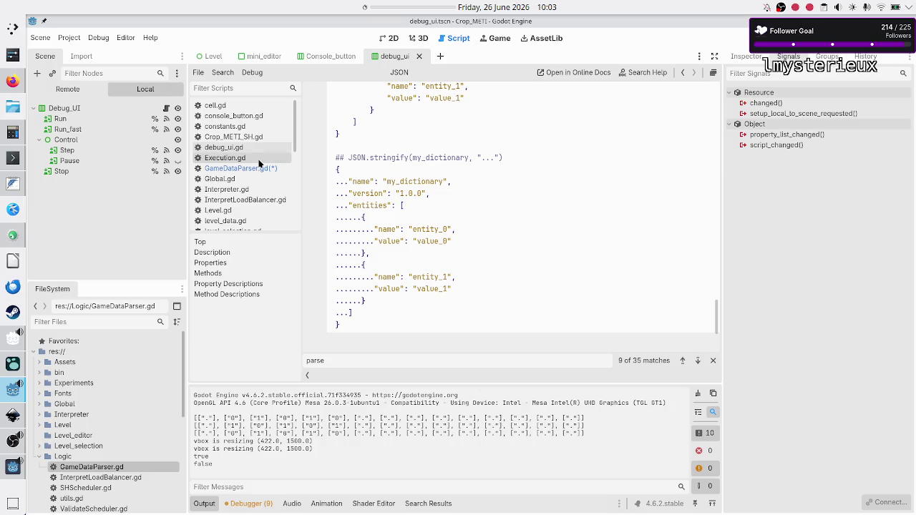
left_click(259, 171)
scroll(595, 247, "down", 1)
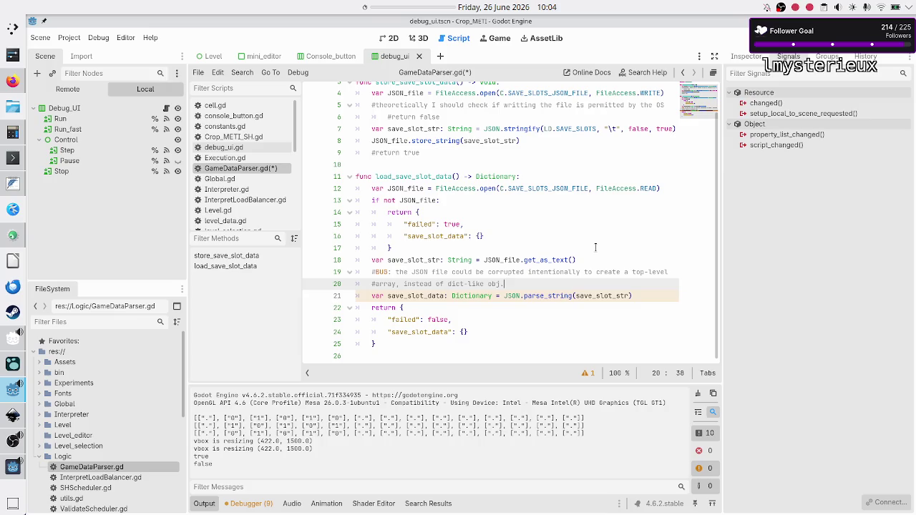
- Insert '/numeric/bool' after 'array' in the BUG comment of load_save_slot_data
key("Down")
key("Up")
key("Up")
key("Home")
key("shift+Down")
key("shift+Down")
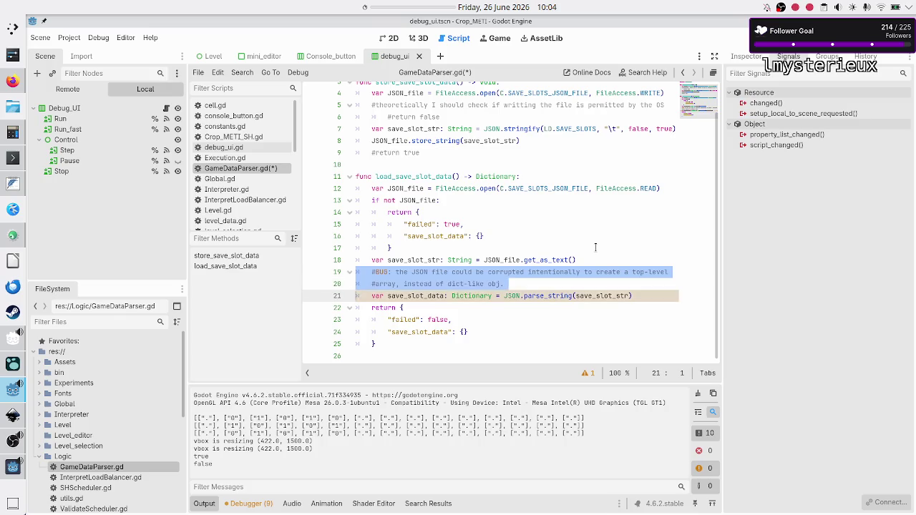
key("shift+Left")
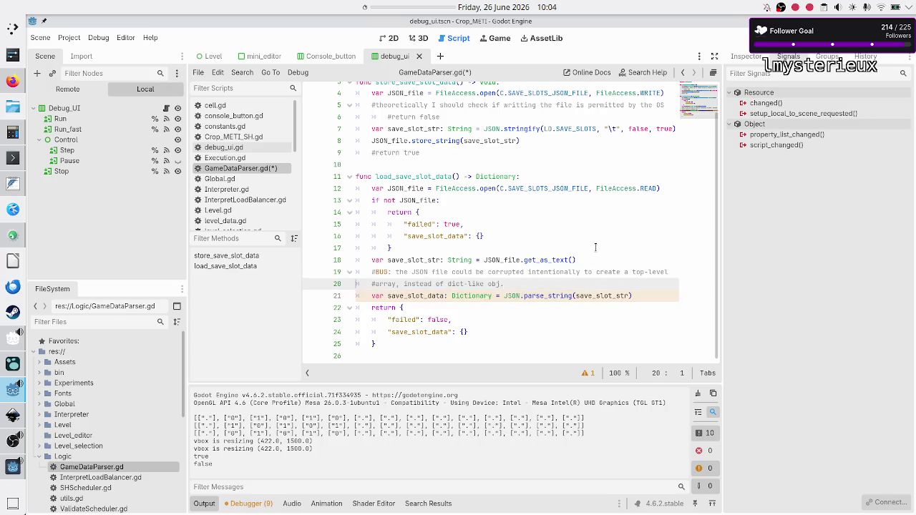
key("shift+Right")
key("Right")
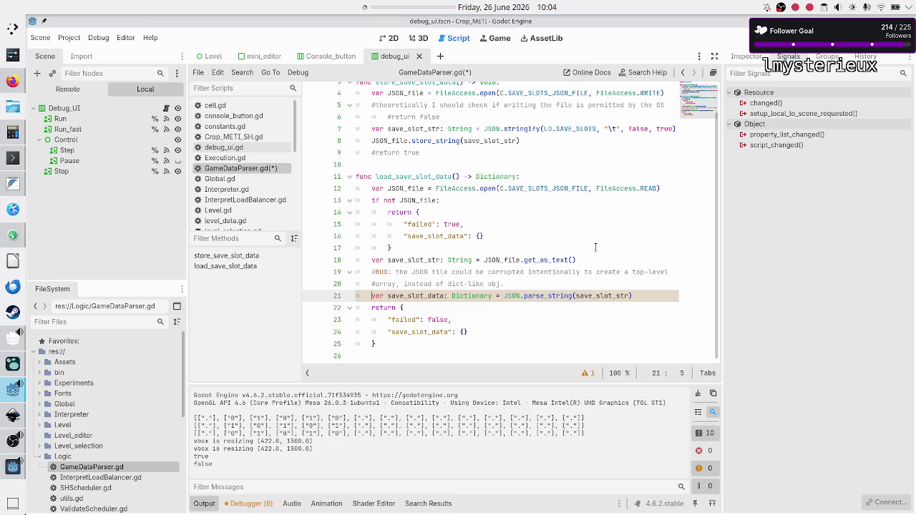
key("Up")
key("Right")
key("Right")
key("Right")
type("/")
type("numeric/")
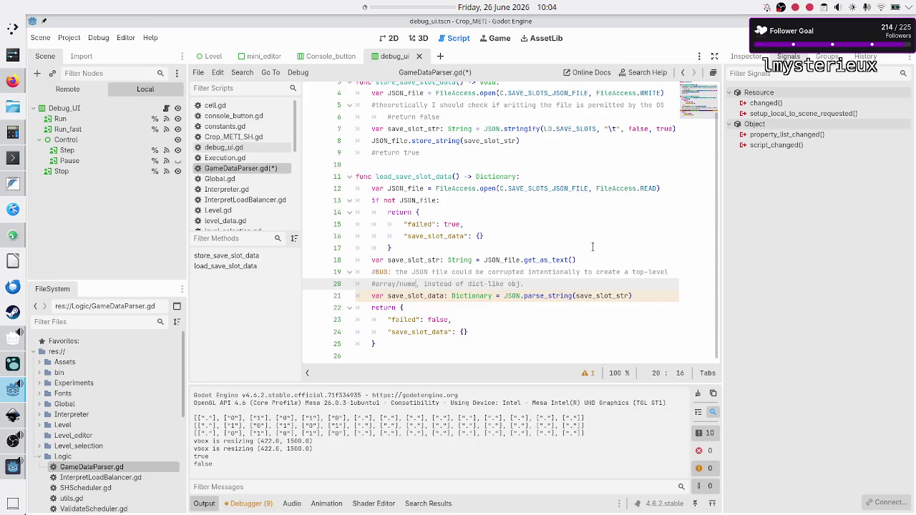
type("etc.")
key("BackSpace")
key("BackSpace")
key("BackSpace")
type("bool")
key("Down")
key("Right")
key("Right")
key("Right")
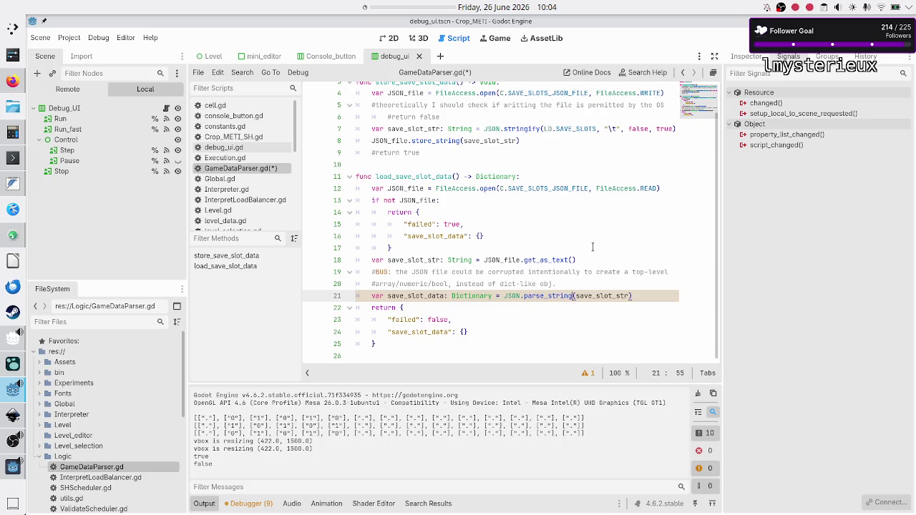
- Open level_data.gd and highlight the Dictionary[int, Dictionary] type of SAVE_SLOTS on line 176
scroll(264, 164, "down", 5)
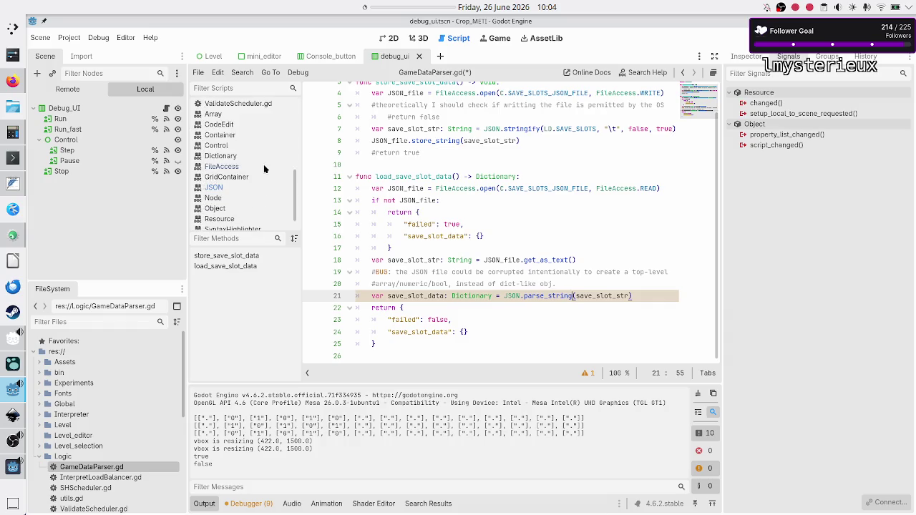
scroll(242, 172, "up", 3)
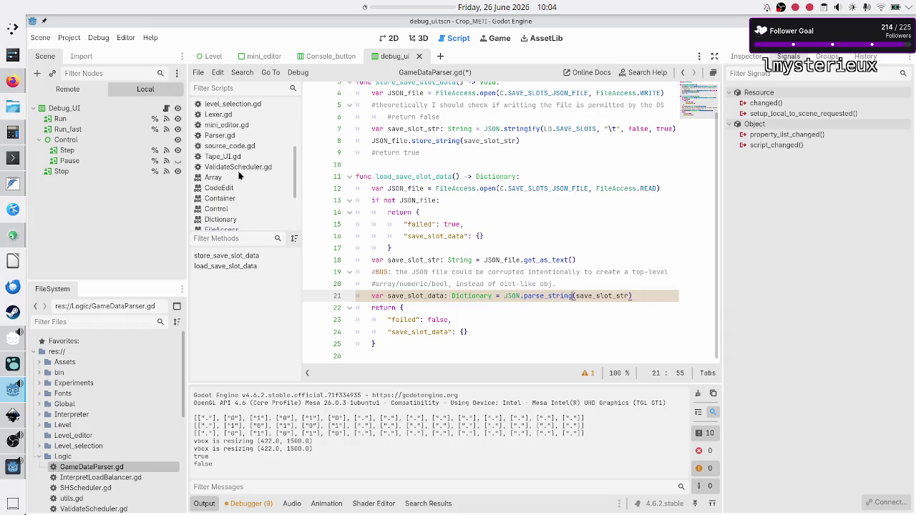
scroll(248, 109, "up", 2)
left_click(242, 124)
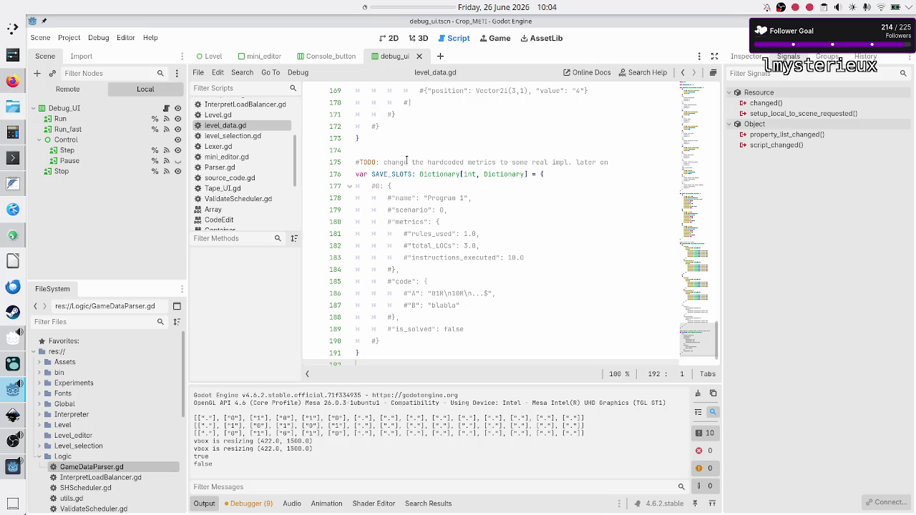
left_click_drag(420, 174, 528, 174)
key("ctrl+c")
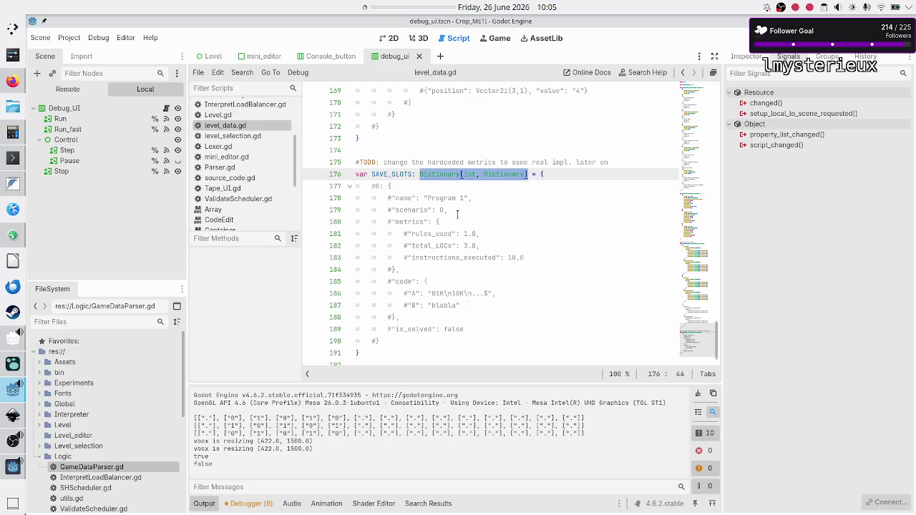
- Open the JSON class reference and step through its parse_string mentions
scroll(271, 184, "down", 3)
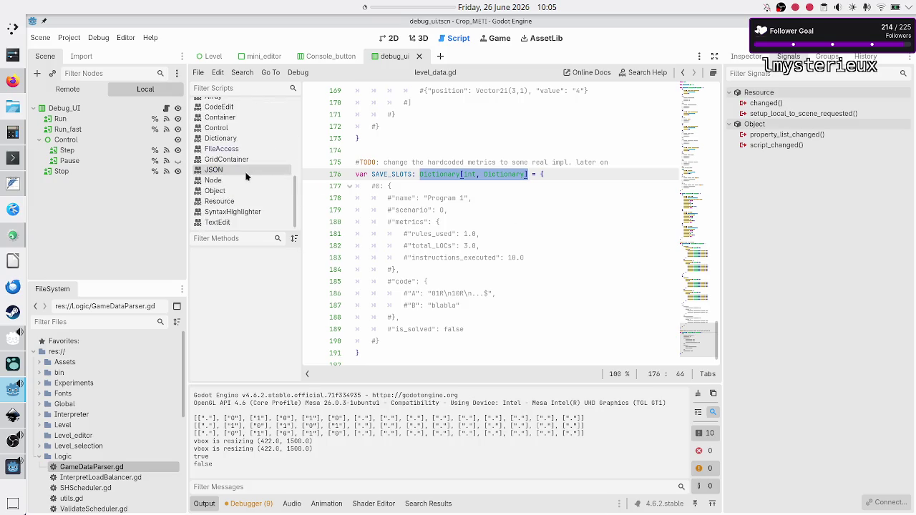
left_click(247, 173)
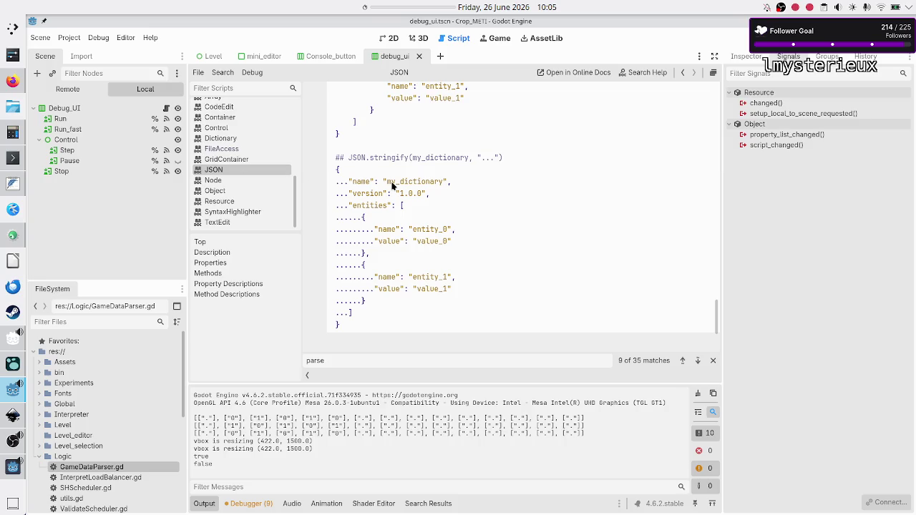
key("ctrl+f")
type("pars")
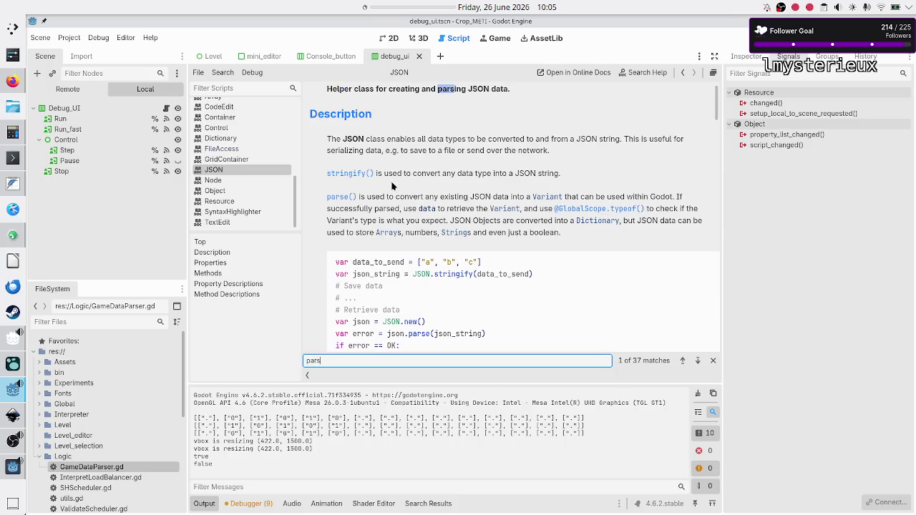
type("e_str")
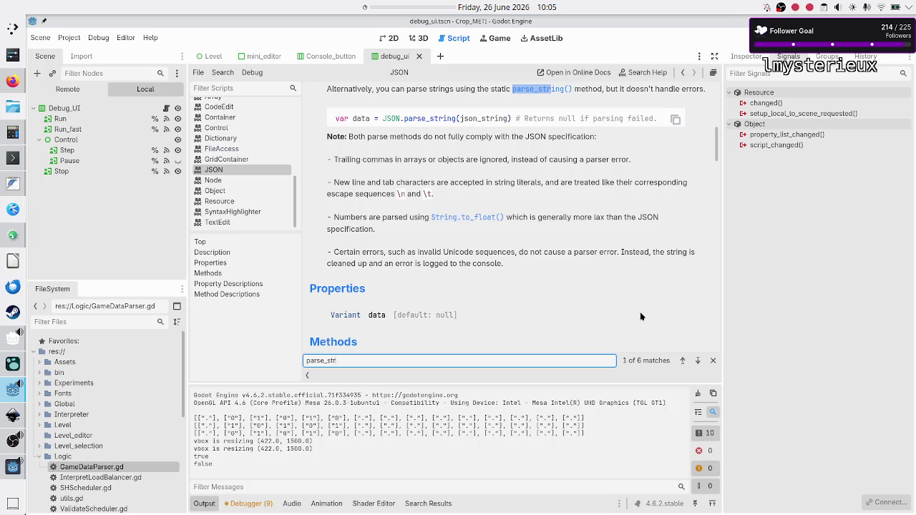
left_click(699, 362)
left_click(699, 361)
left_click(698, 361)
left_click(699, 361)
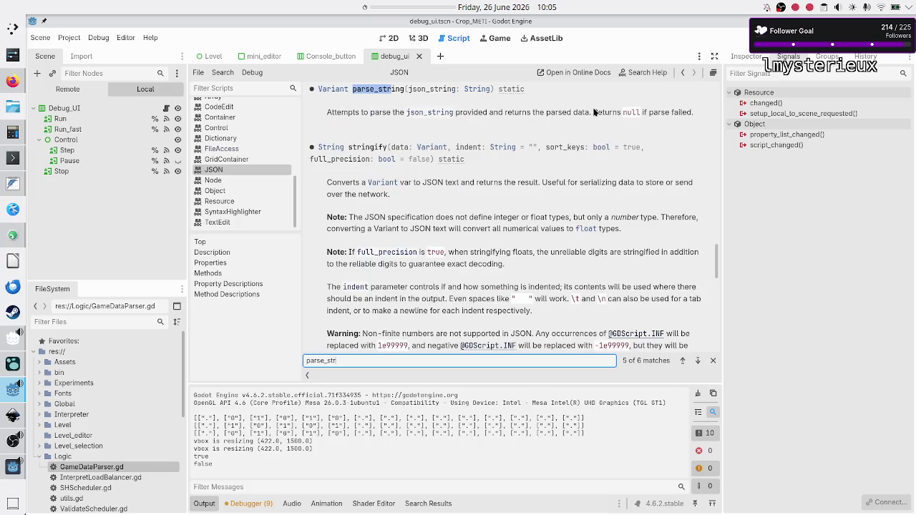
left_click(623, 111)
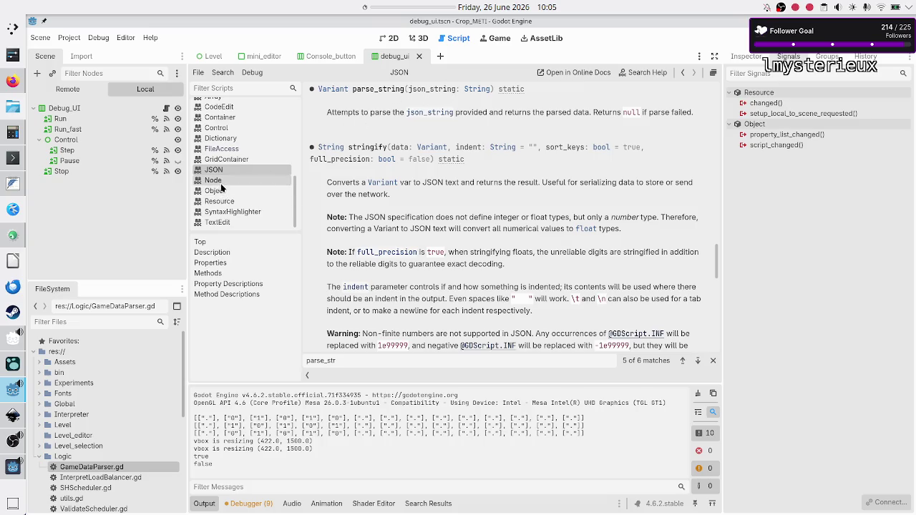
- Switch back to the GameDataParser.gd script
scroll(227, 168, "up", 5)
scroll(227, 170, "up", 3)
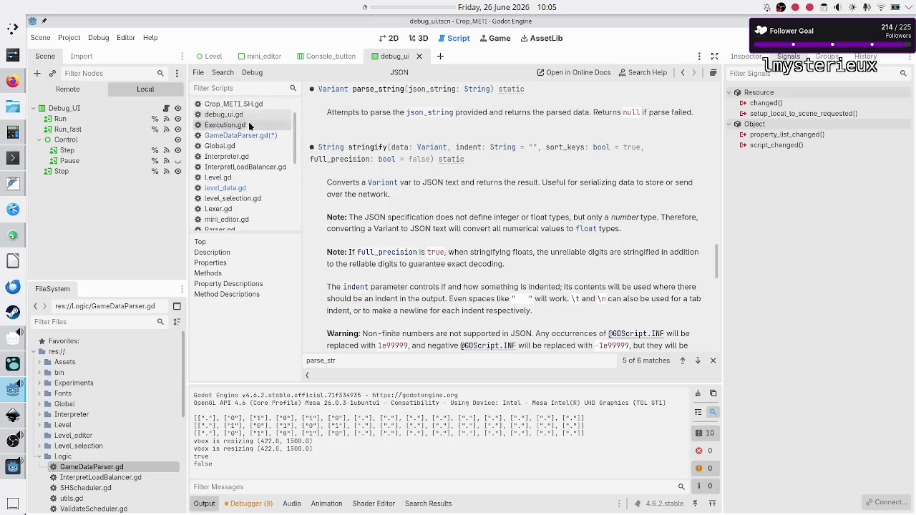
left_click(247, 135)
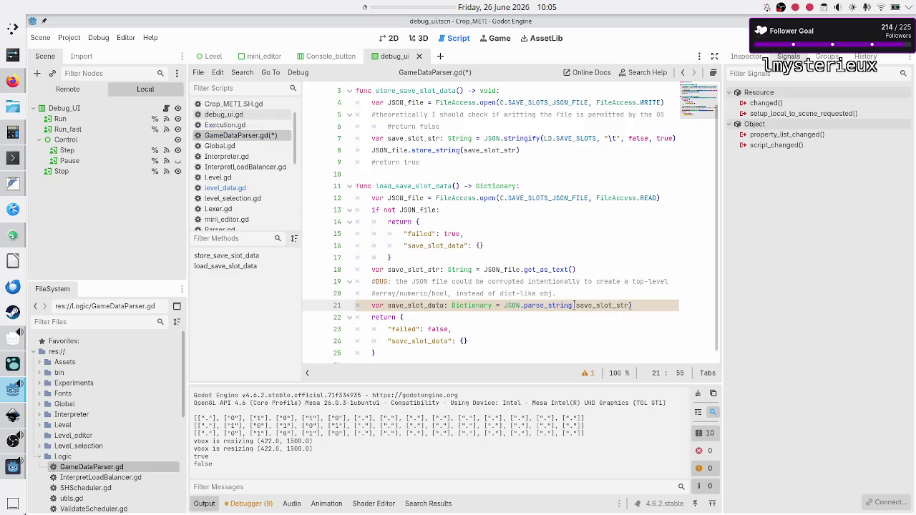
- Drop the Dictionary type hint from save_slot_data and add an 'if not save_slot_data:' check
double_click(481, 305)
key("BackSpace")
key("BackSpace")
key("BackSpace")
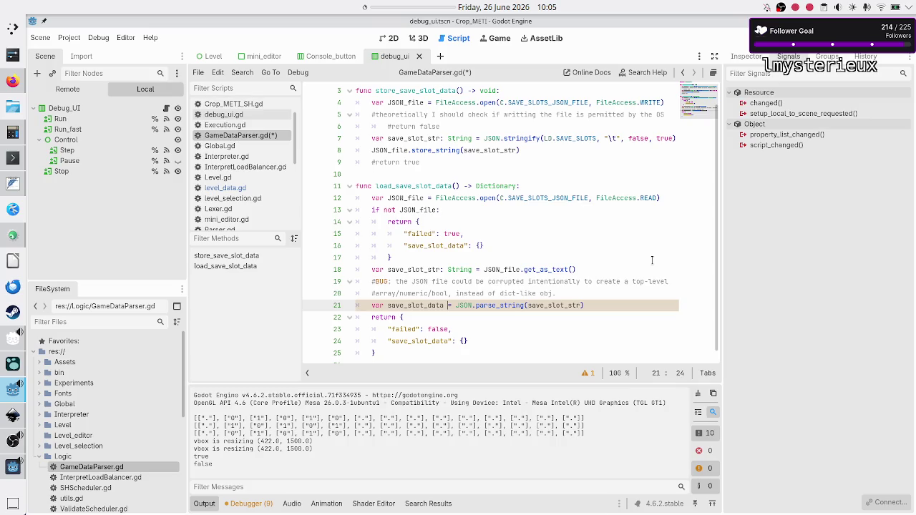
key("Right")
key("Right")
key("Right")
key("Return")
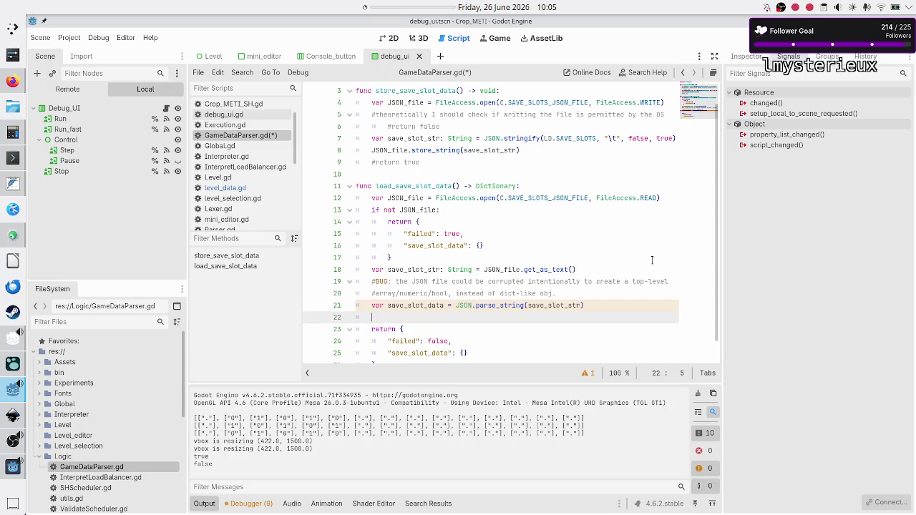
type("if n")
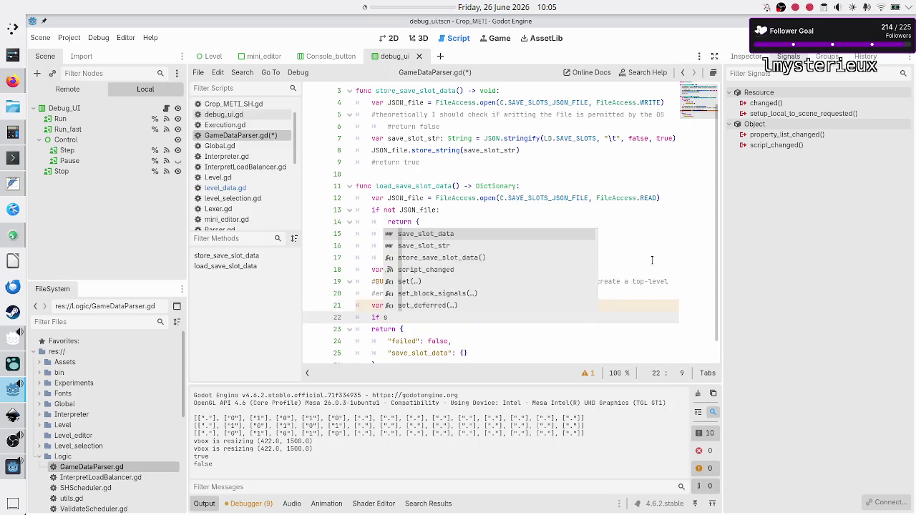
type("ot sa")
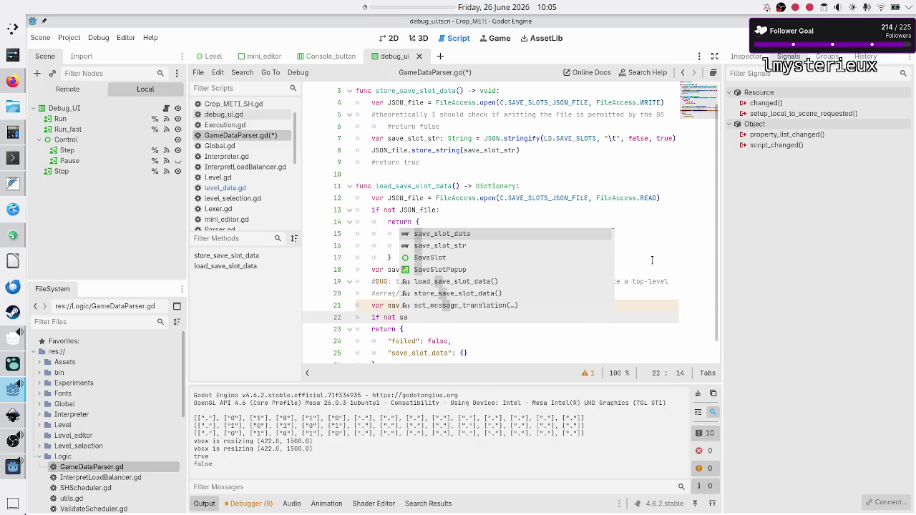
type("ve")
key("Return")
type(":")
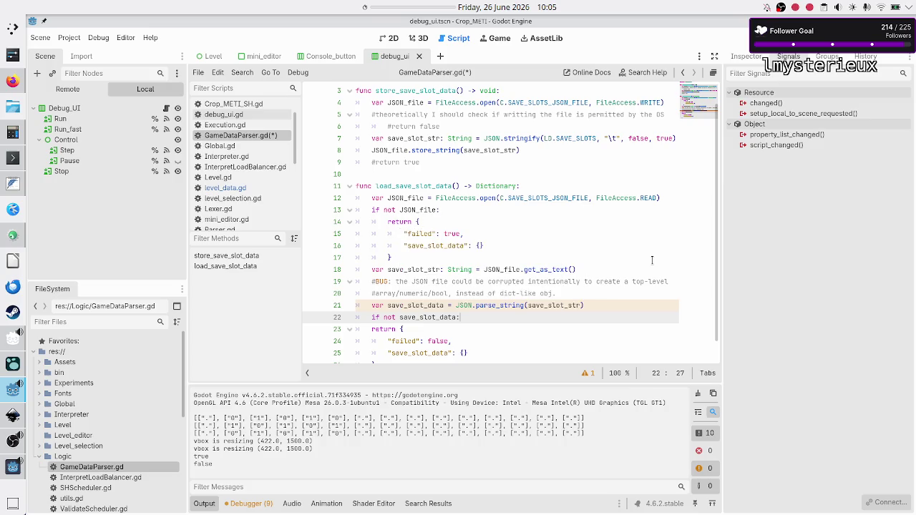
key("Return")
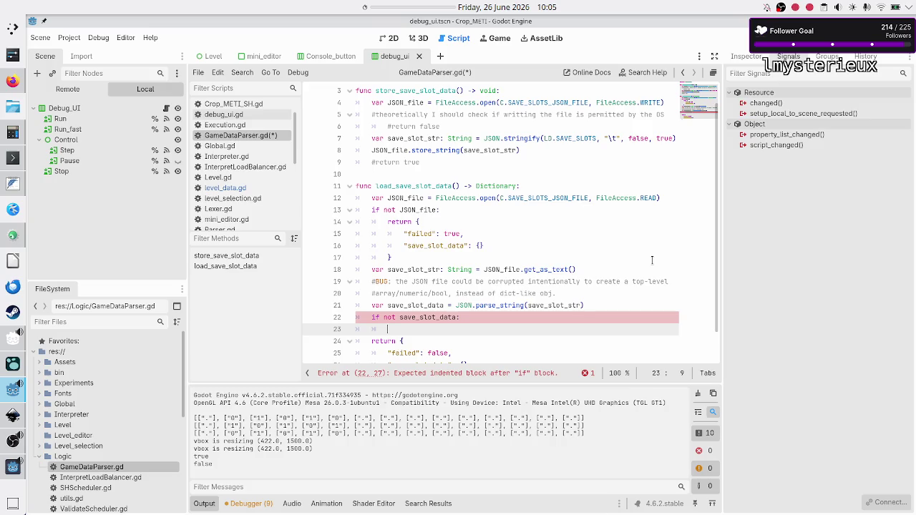
- Copy the failed-return block and paste it inside the new if check
key("Down")
key("Down")
key("Down")
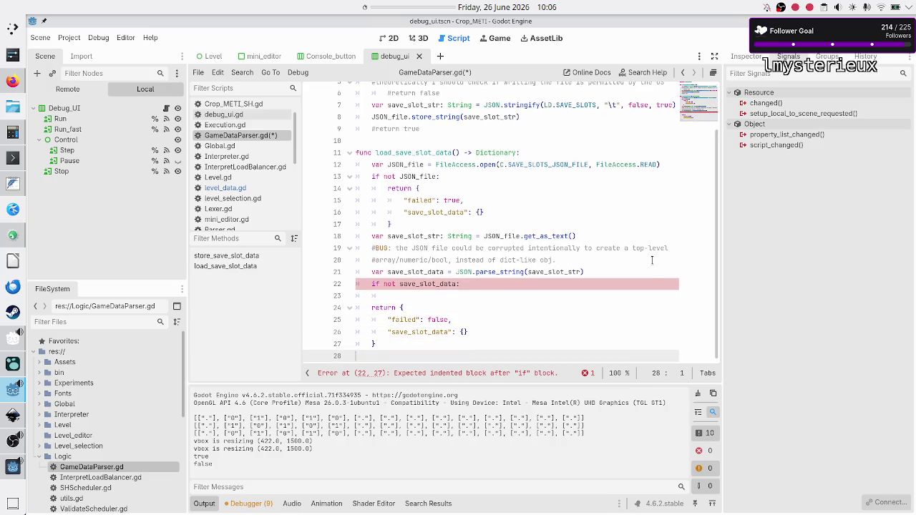
key("ctrl+v")
key("Up")
key("Up")
key("Up")
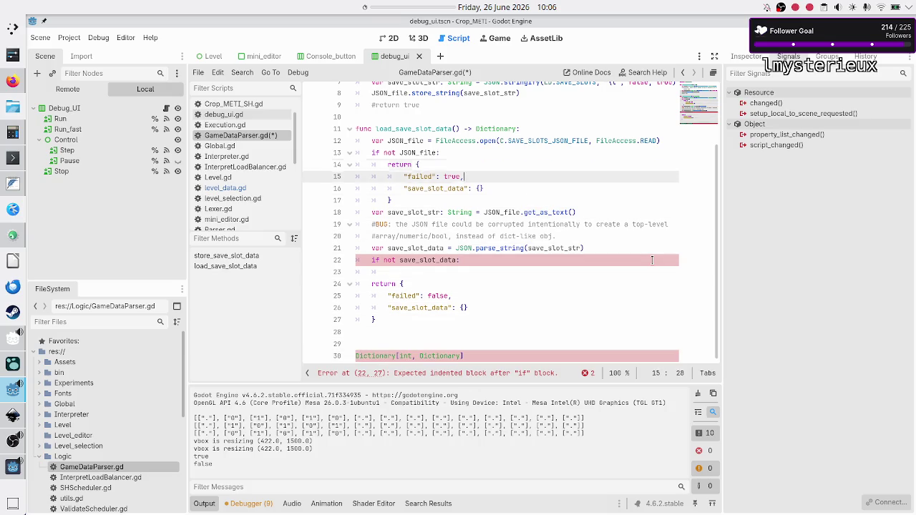
key("Left")
key("Left")
key("Left")
key("shift+Down")
key("shift+Down")
key("shift+Down")
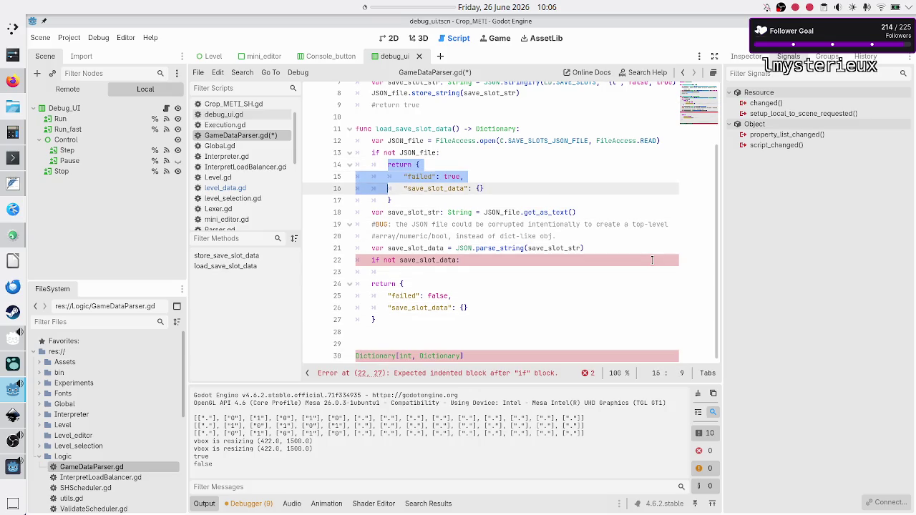
key("shift+Left")
key("shift+Left")
key("shift+Left")
key("shift+Left")
key("shift+Left")
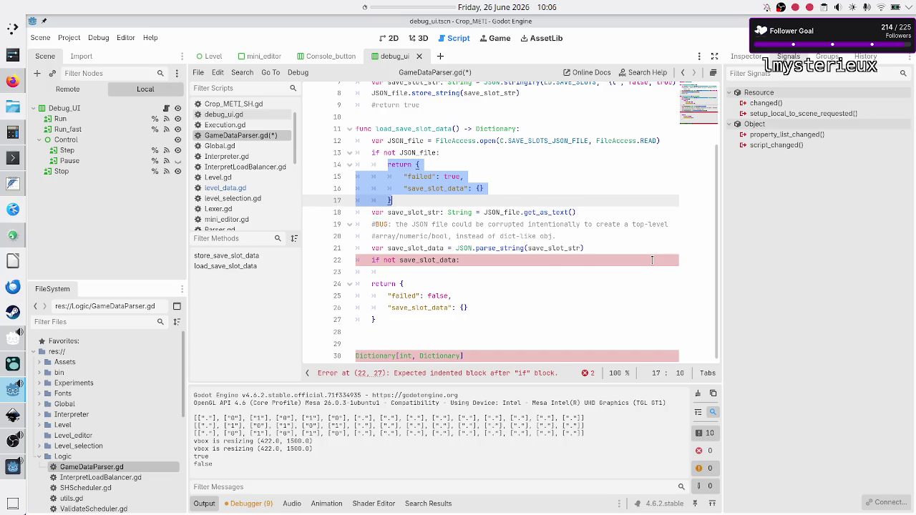
key("ctrl+c")
key("Down")
key("Down")
key("Down")
key("ctrl+v")
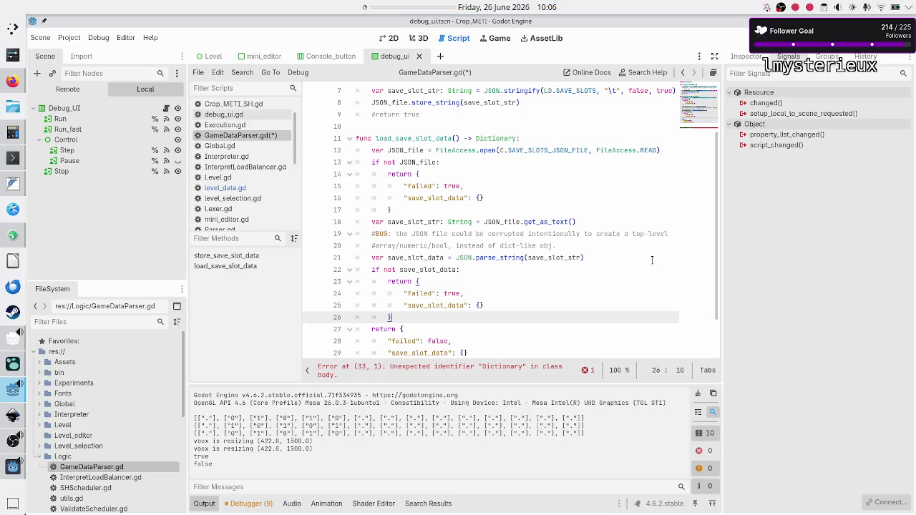
- Add '#for the BETA version I don't care about errors' above load_save_slot_data
key("Up")
key("Up")
key("Up")
key("Up")
key("Down")
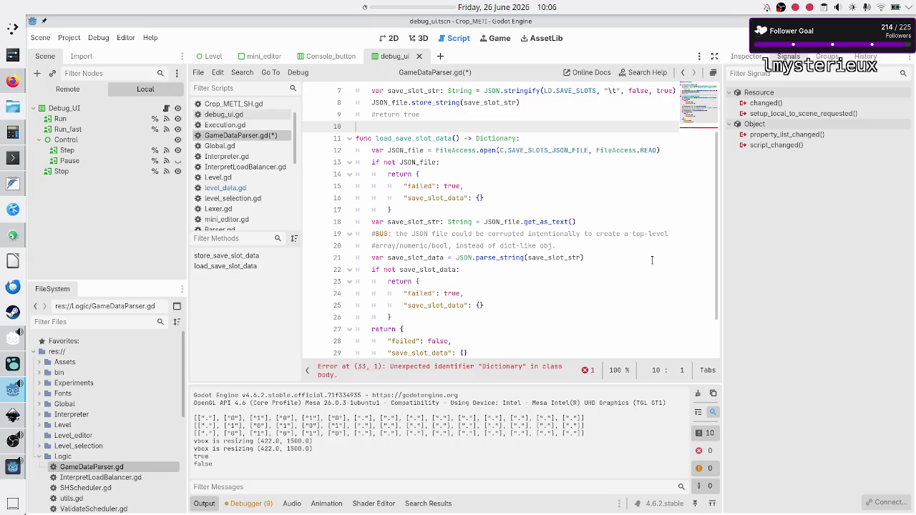
key("Down")
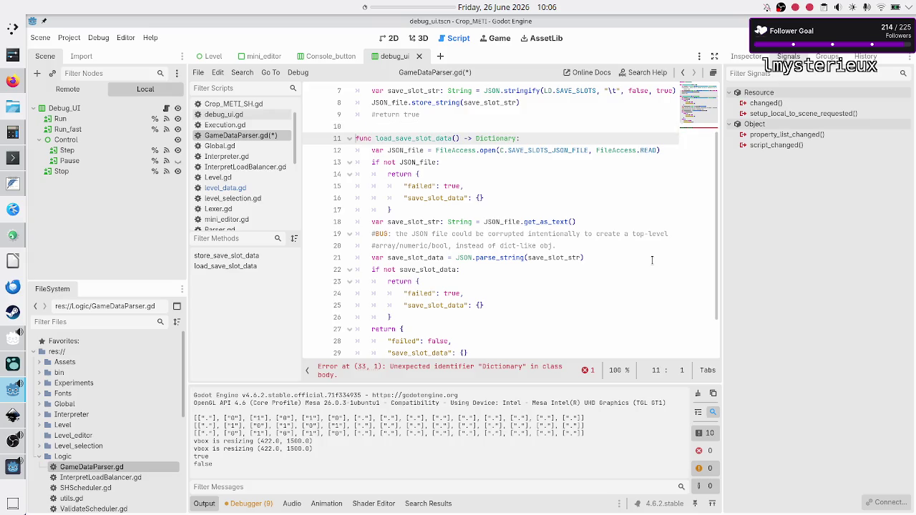
key("Up")
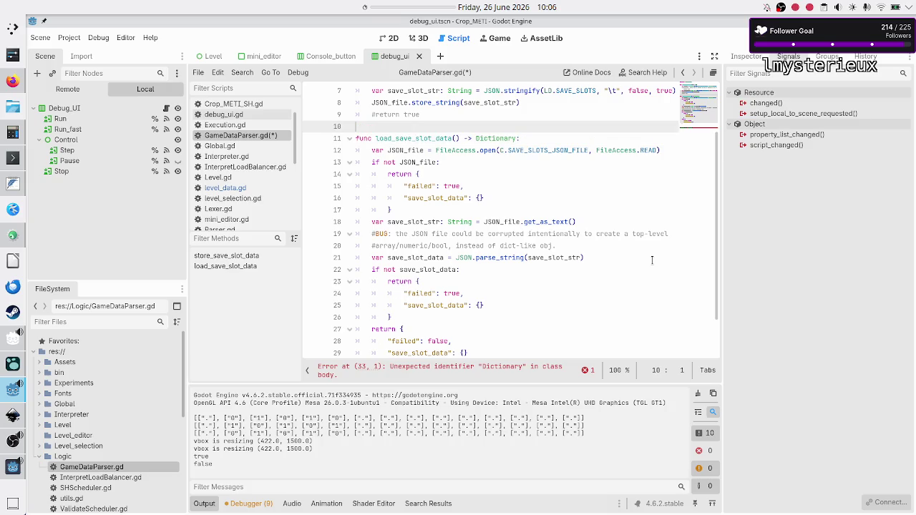
key("Return")
type("#for the ")
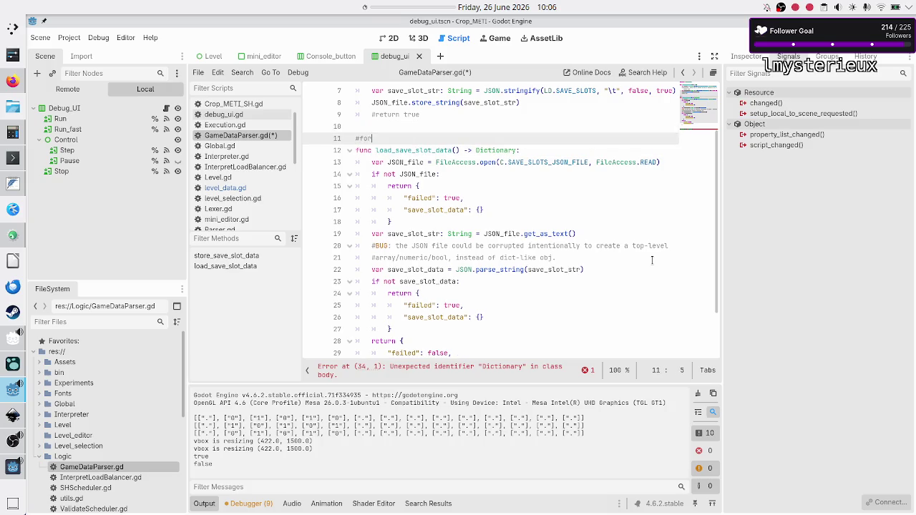
type("BETA ")
type("version I don")
type("'t care about er")
type("rors")
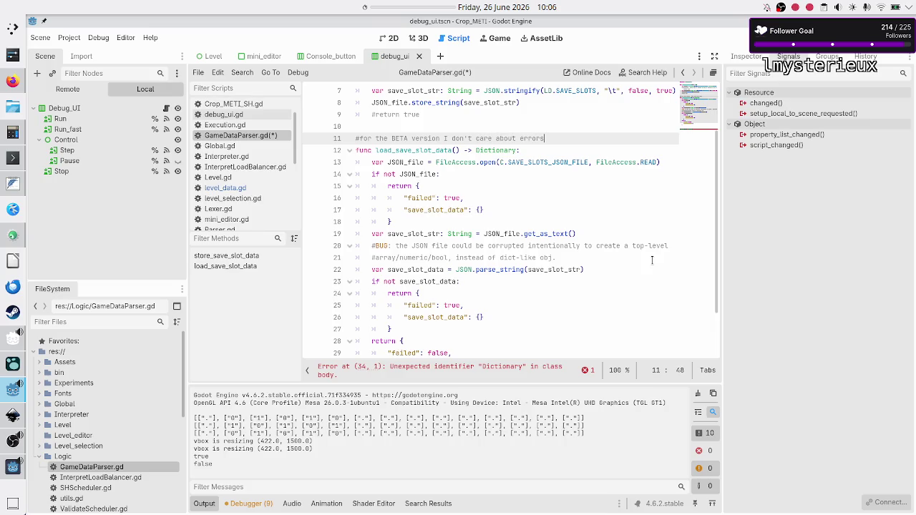
- Start erasing the Dictionary return type of load_save_slot_data
key("Down")
key("Left")
key("BackSpace")
key("BackSpace")
key("BackSpace")
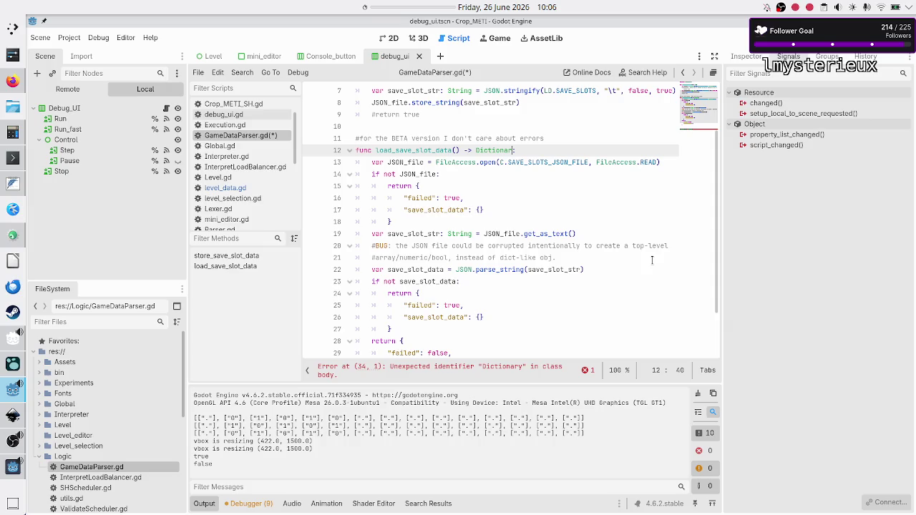
- Make load_save_slot_data return void and replace the first failed-return block with a bare return
key("BackSpace")
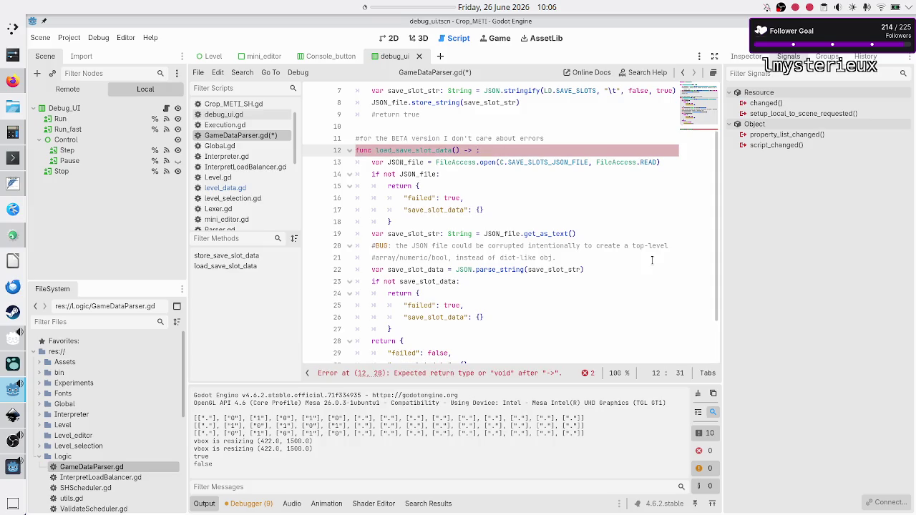
type("void")
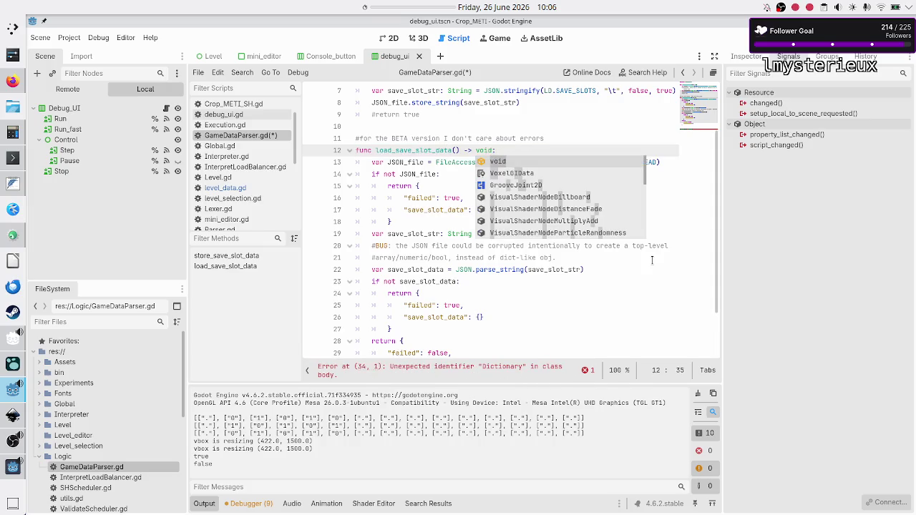
key("Escape")
key("Down")
key("Down")
key("Down")
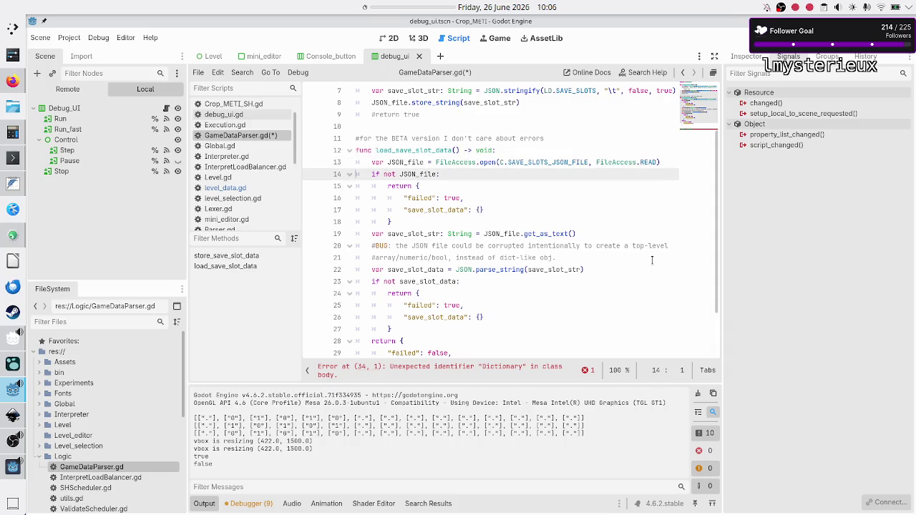
key("shift+Down")
key("shift+Down")
key("shift+Down")
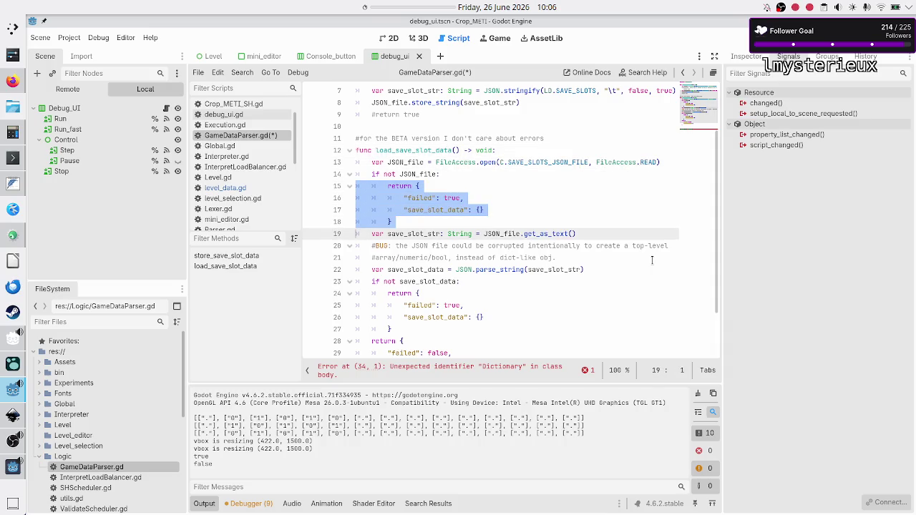
key("shift+Left")
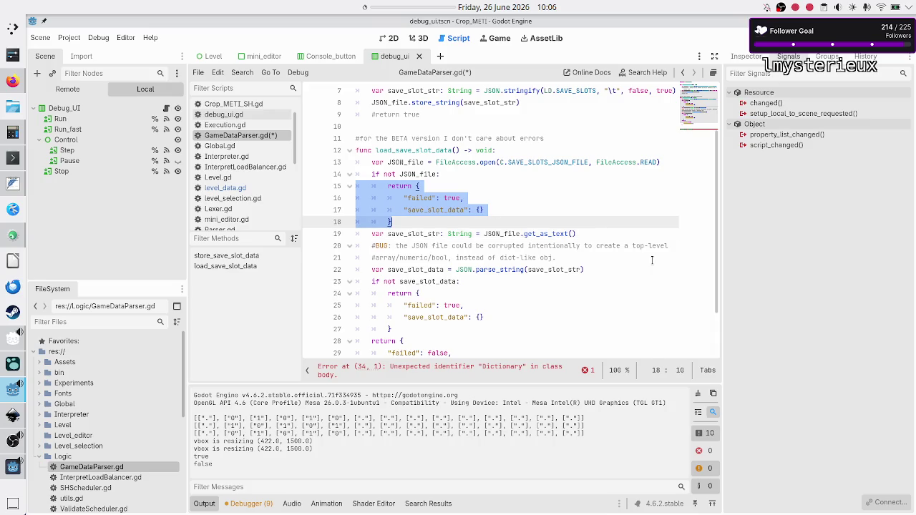
key("Delete")
key("Tab")
key("Tab")
type("return")
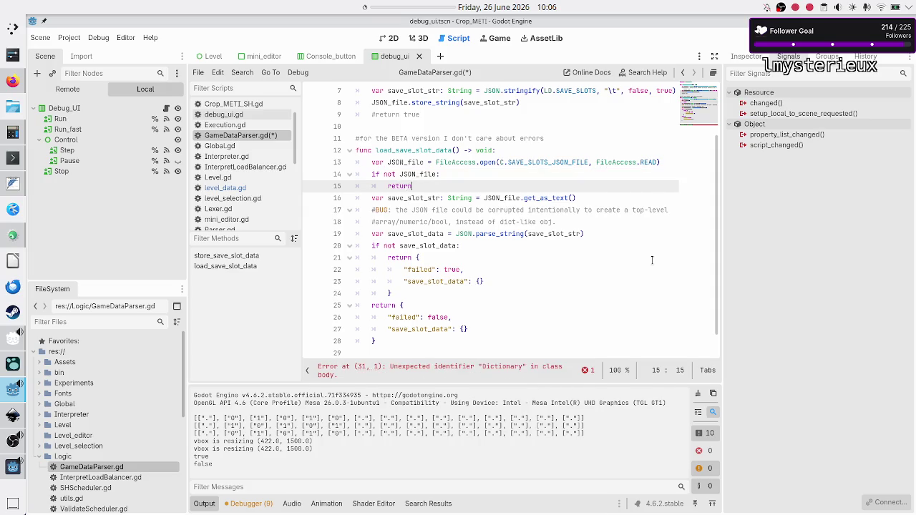
- Strip the failure dictionary from the return inside the 'if not save_slot_data' check
key("Down")
key("Home")
key("Home")
key("Up")
key("Down")
key("Down")
key("Up")
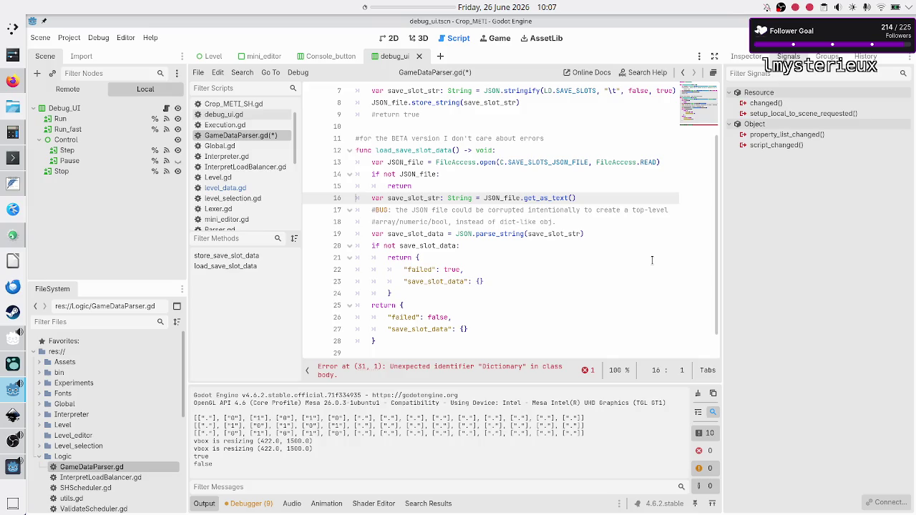
key("Down")
key("Up")
key("Down")
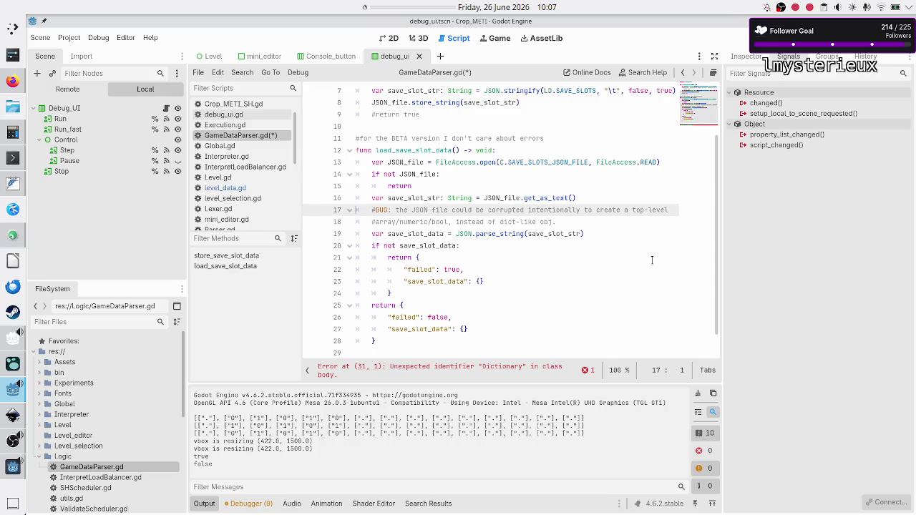
key("Down")
key("Down")
key("Down")
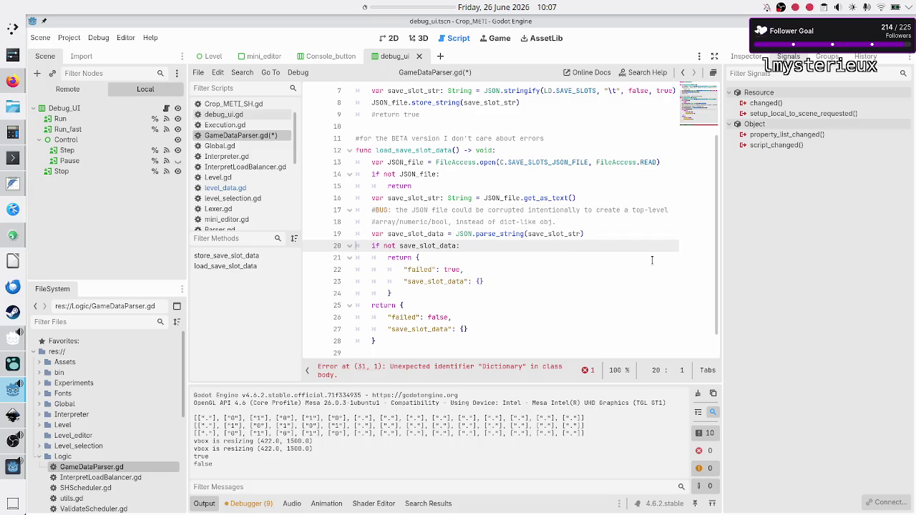
key("Down")
key("Right")
key("Right")
key("Right")
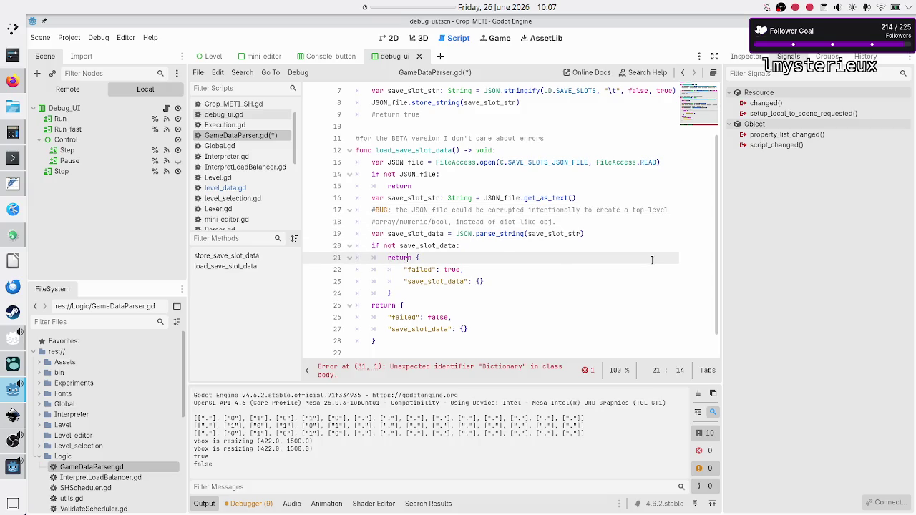
key("shift+End")
key("shift+Down")
key("shift+Down")
key("shift+Down")
key("Delete")
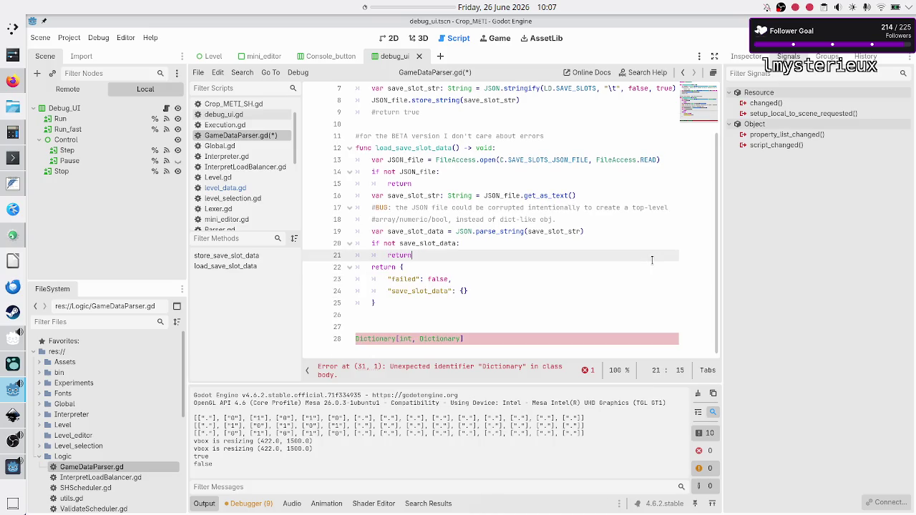
- Delete the final return block with failed false
key("Down")
key("Home")
key("shift+Down")
key("shift+Down")
key("shift+Down")
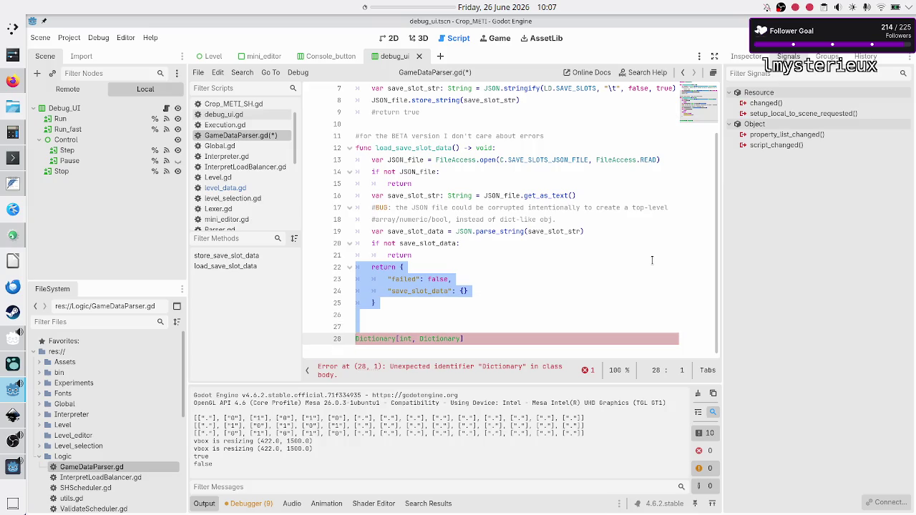
key("Delete")
key("Delete")
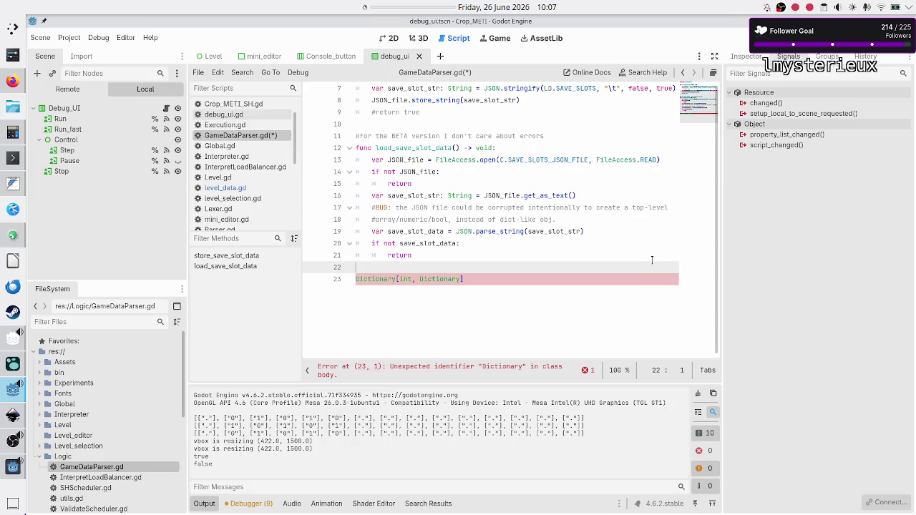
key("Up")
key("Up")
key("Up")
key("Up")
- Add the line 'LD.SAVE_SLOTS = (save_slot_data' after the early return
key("shift+Down")
key("shift+End")
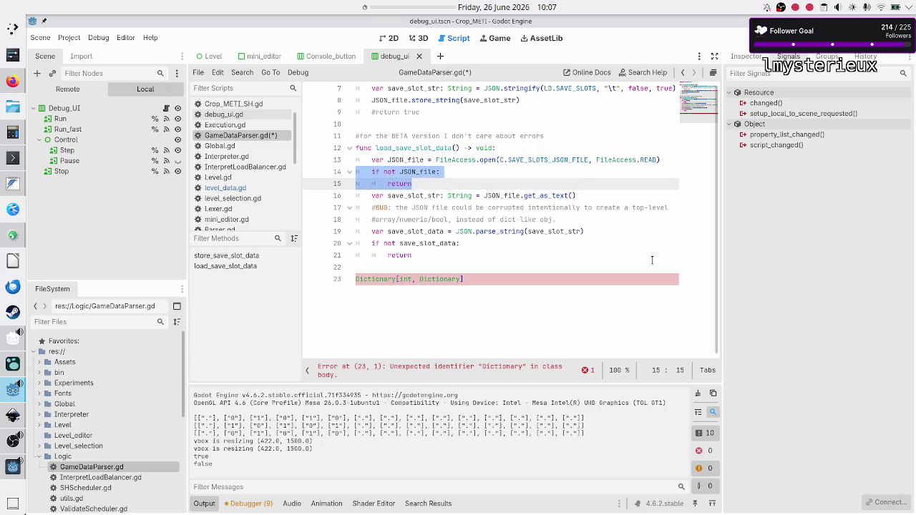
key("Left")
key("Down")
key("Down")
key("Down")
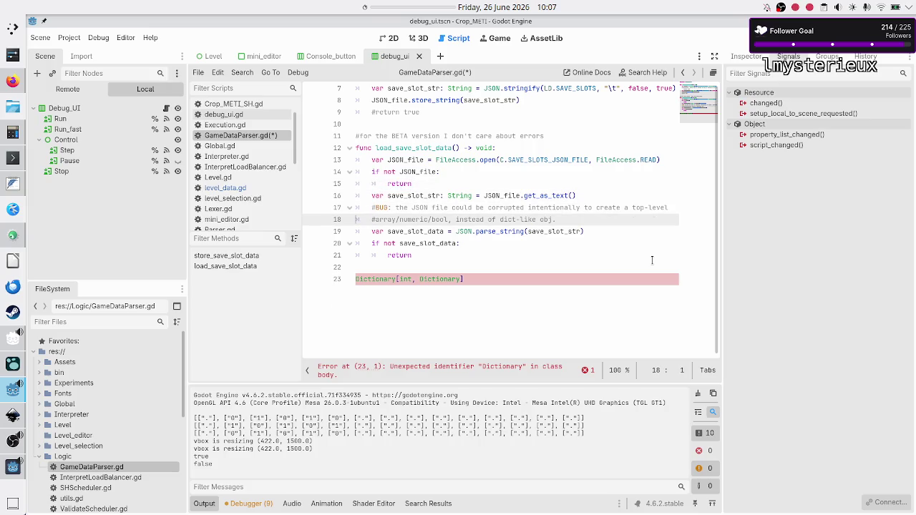
key("Down")
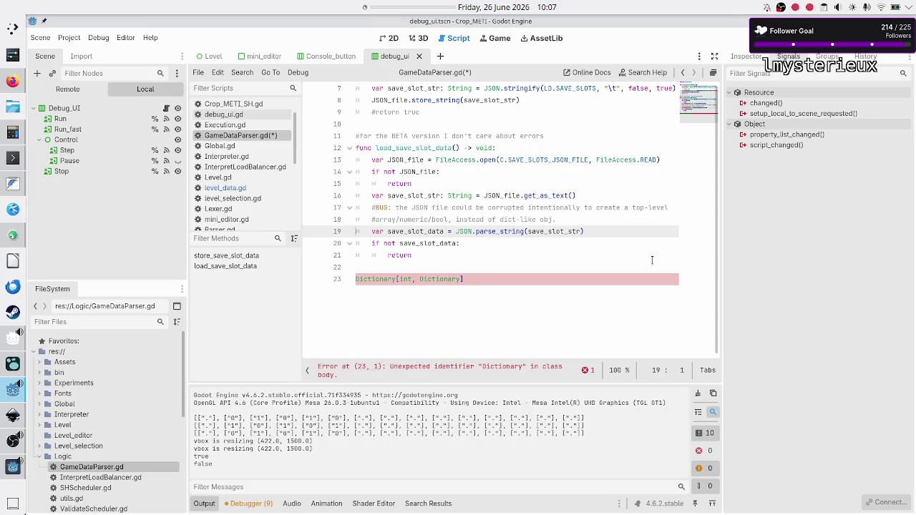
key("shift+End")
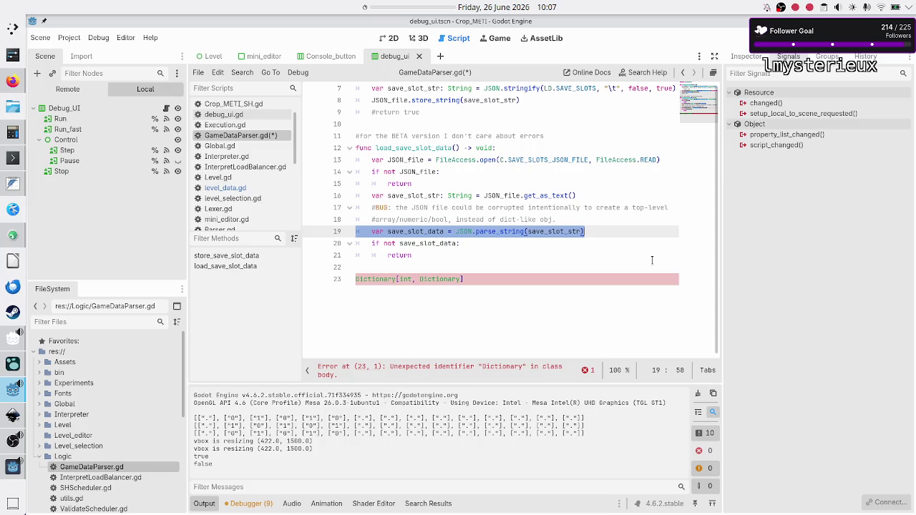
key("Down")
key("Down")
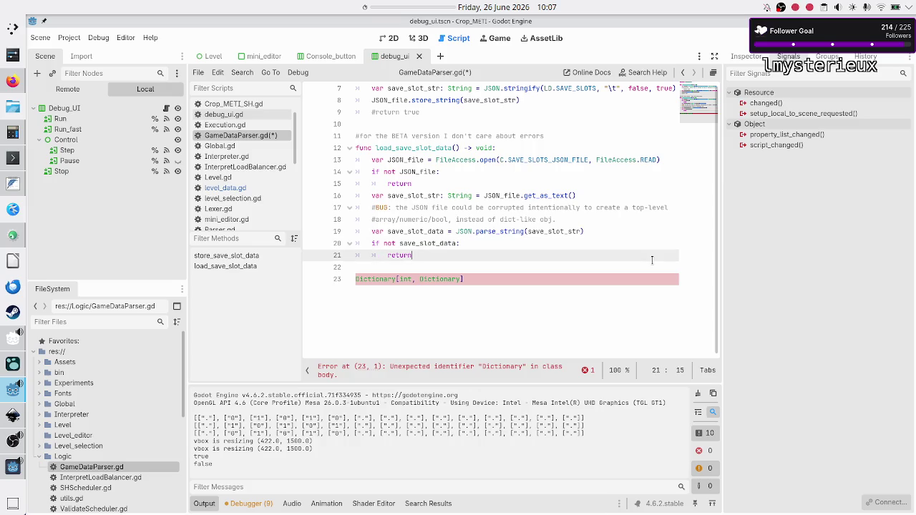
key("Down")
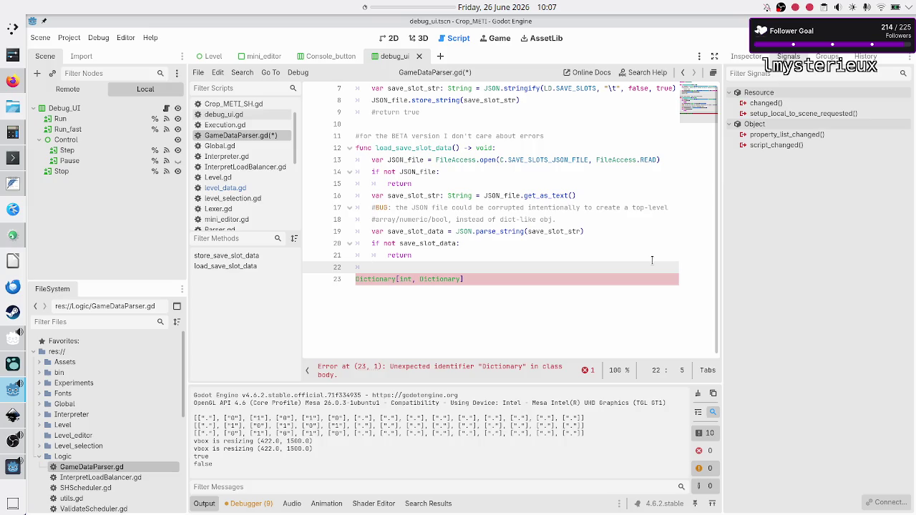
type("LD.")
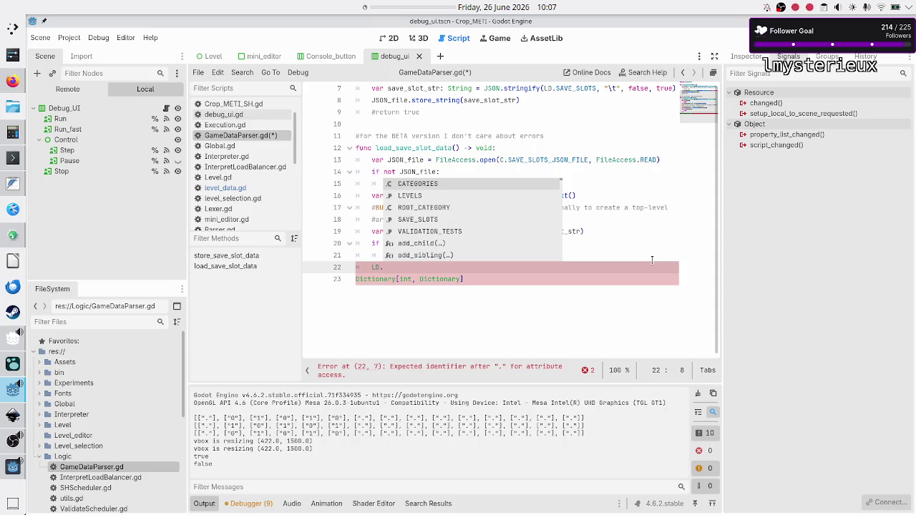
type("save")
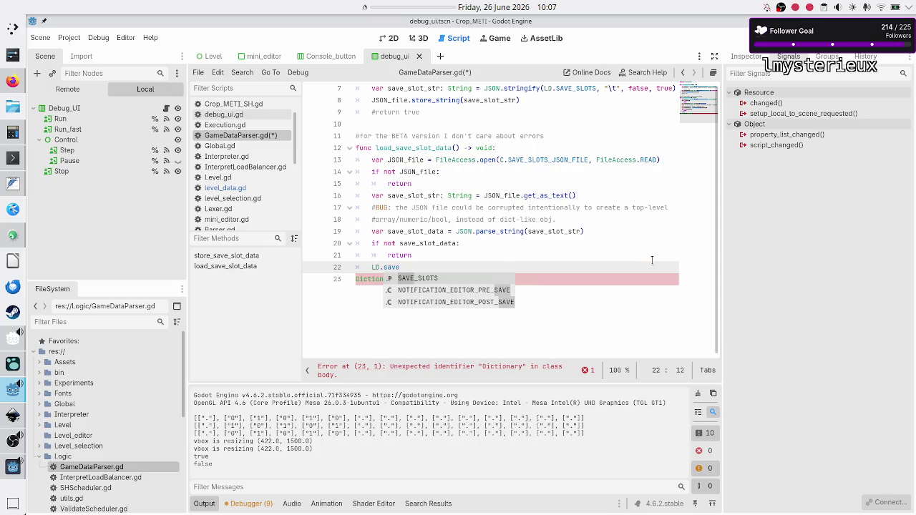
key("Return")
type("= ")
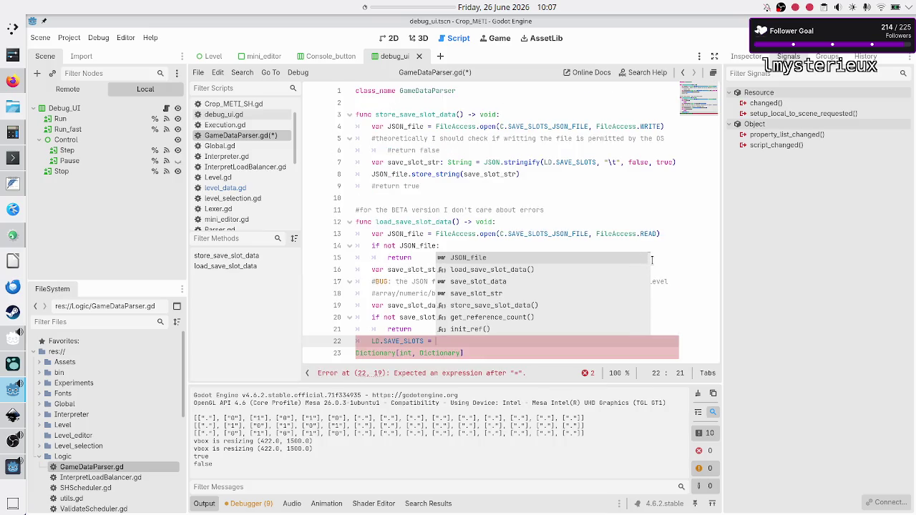
type("save")
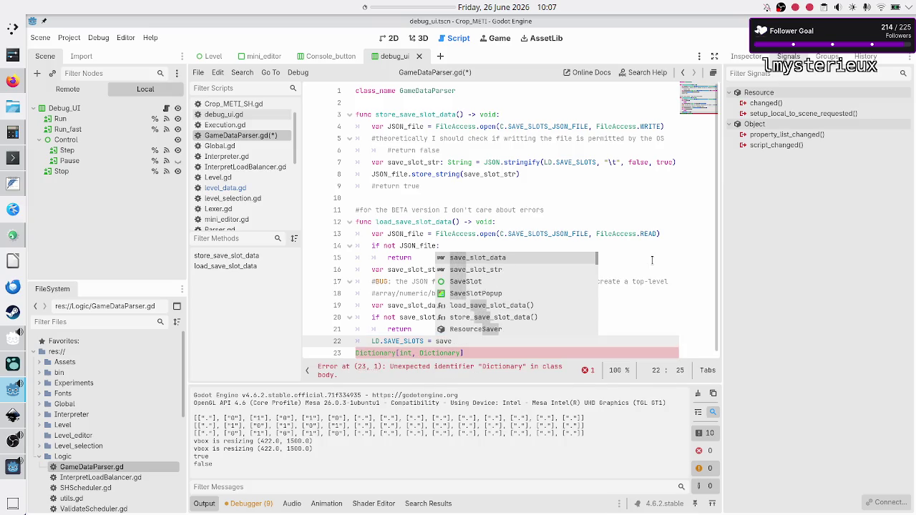
key("BackSpace")
key("BackSpace")
type("(save")
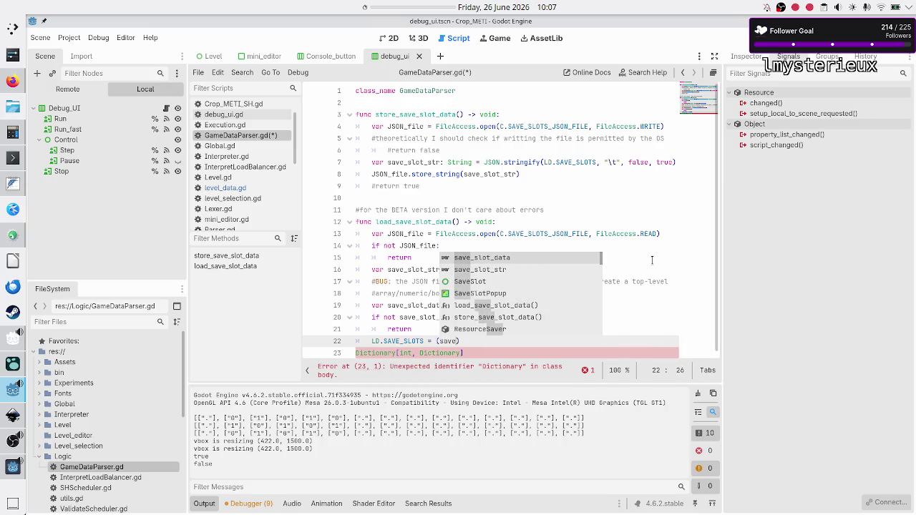
key("Return")
- Cast the value 'as Dictionary[int, Dictionary]' inside the parentheses, removing a stray 'as'
key("Left")
key("Left")
key("Left")
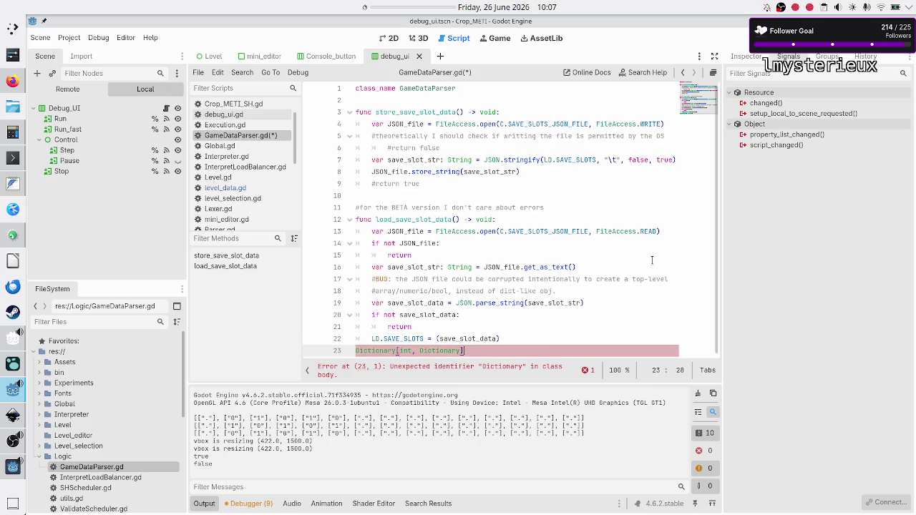
key("Right")
key("Right")
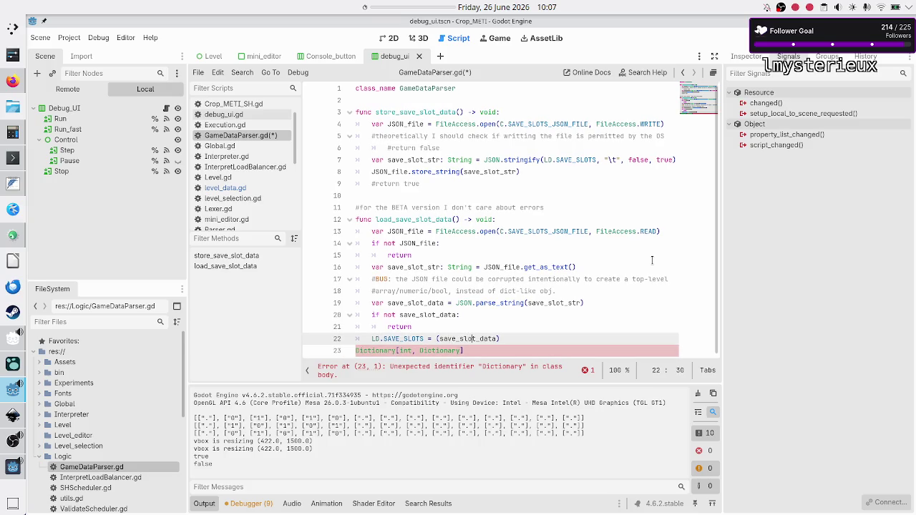
left_click(652, 260)
type("as")
key("BackSpace")
key("BackSpace")
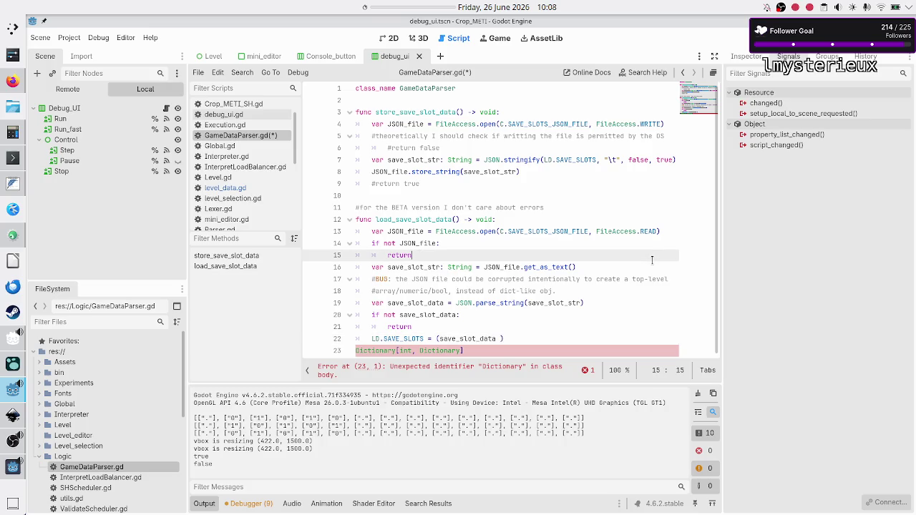
key("Down")
key("Down")
key("Down")
key("End")
key("Left")
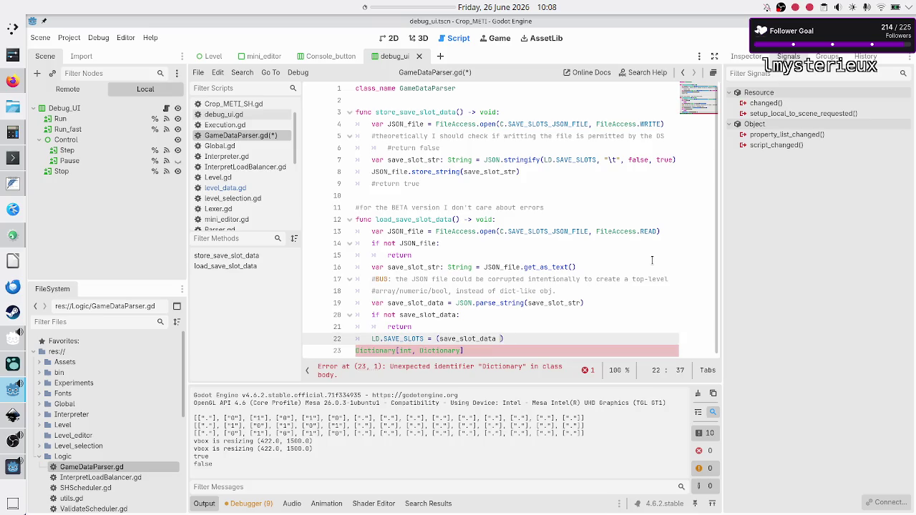
type("as")
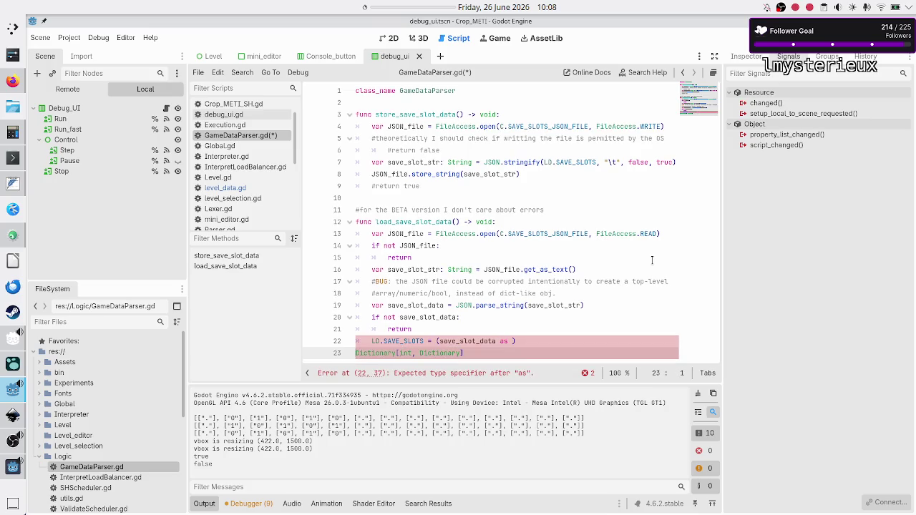
key("ctrl+z")
key("BackSpace")
key("Left")
type("Dictionary[int, Dictionary]")
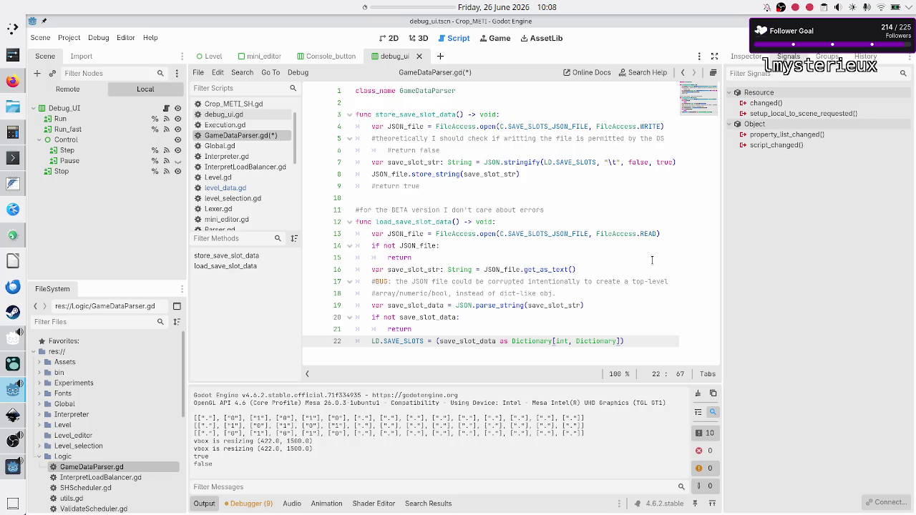
- Try appending duplicate_deep() to the cast, remove it, then save and stop the game
key("Right")
type("dupl")
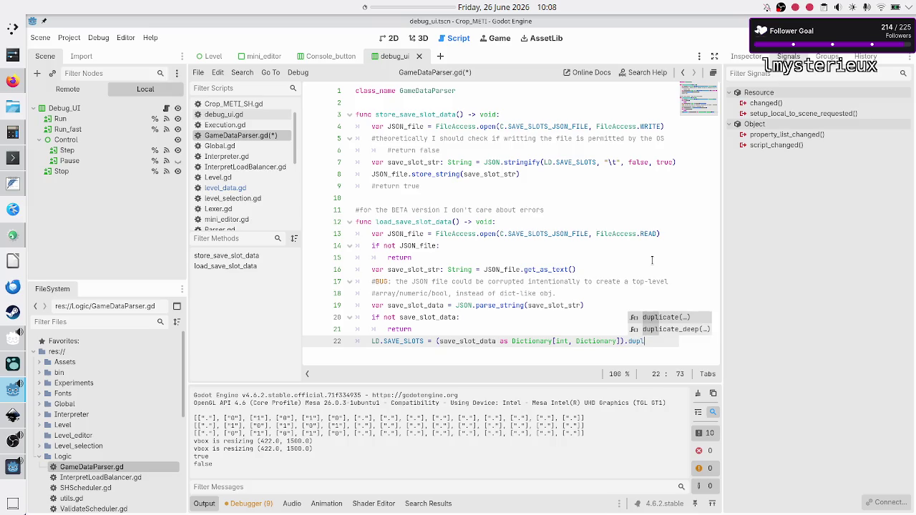
key("Down")
key("Return")
key("Escape")
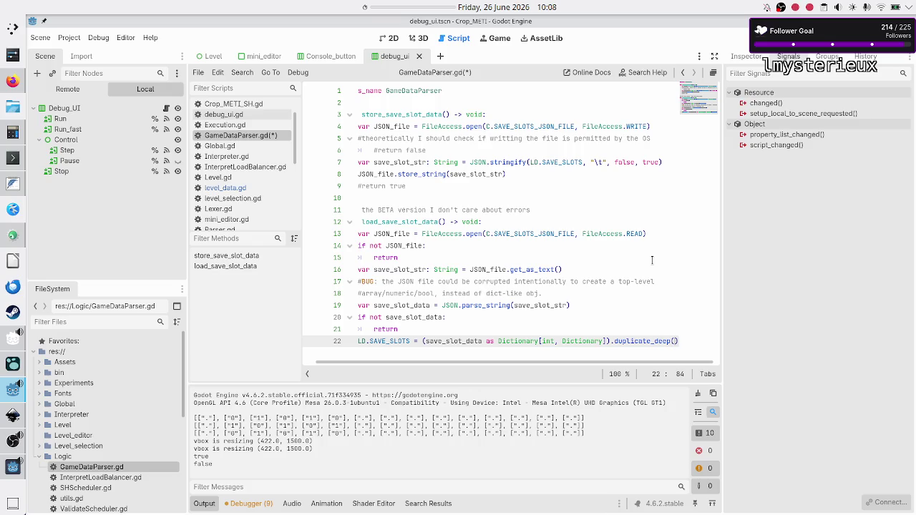
type(")")
key("Return")
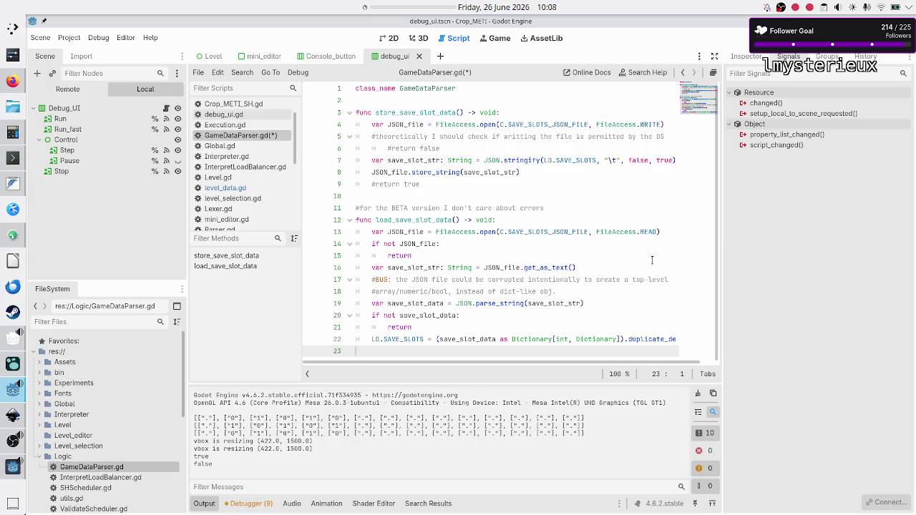
key("Left")
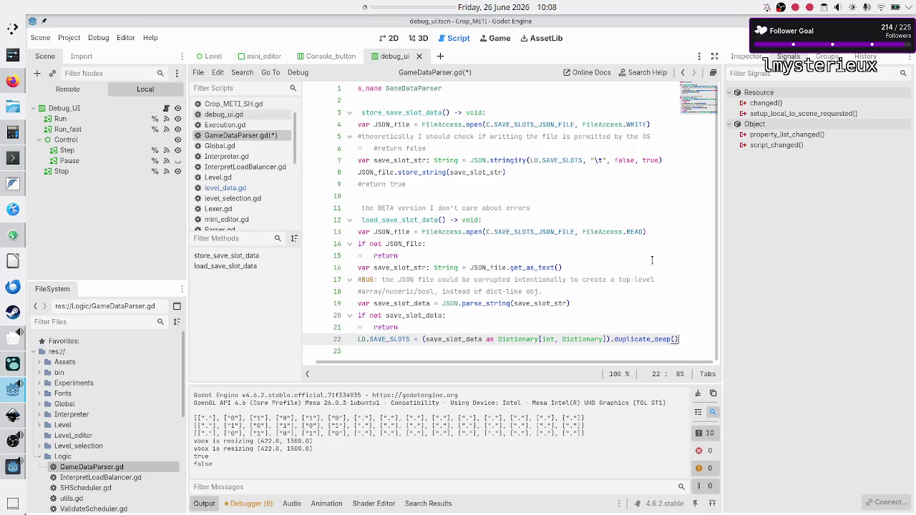
key("Right")
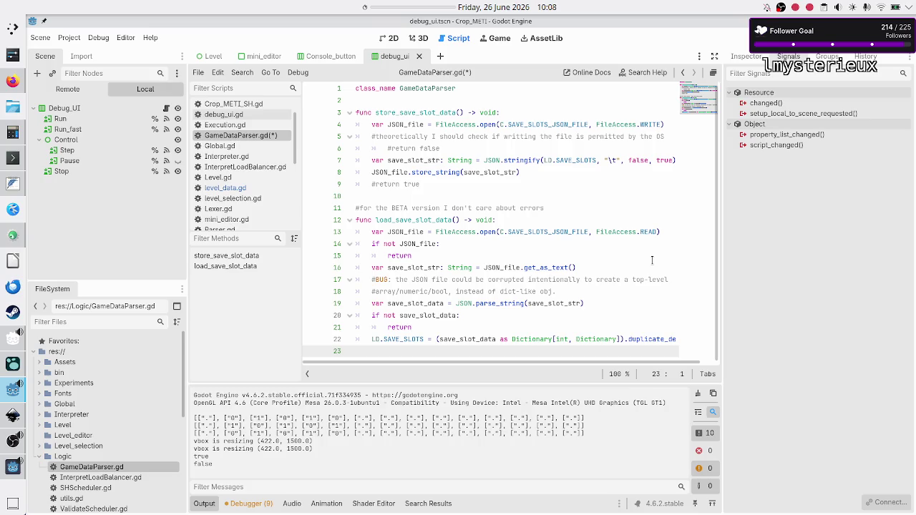
key("Left")
key("Left")
key("BackSpace")
key("BackSpace")
key("BackSpace")
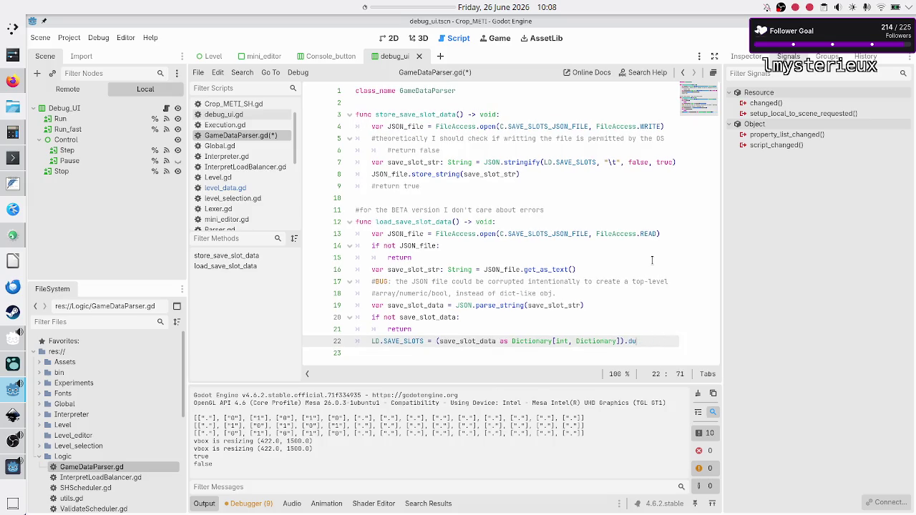
key("Right")
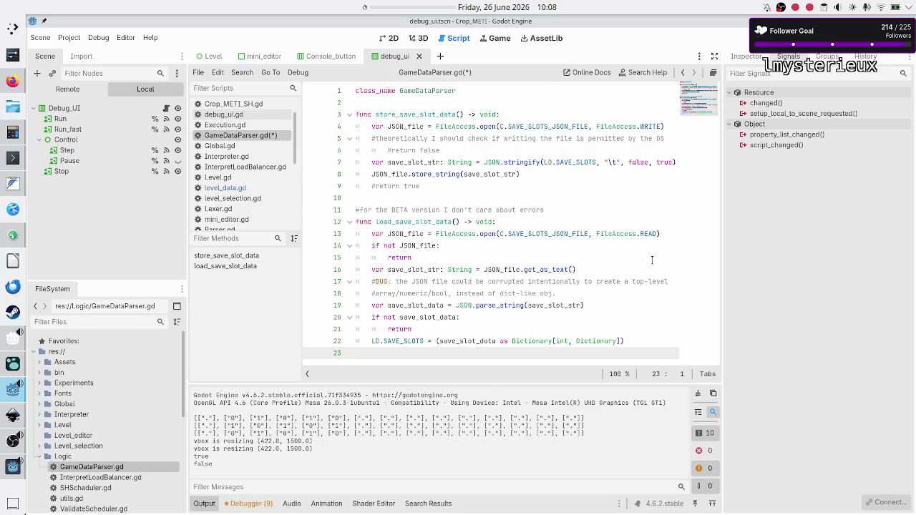
key("ctrl+s")
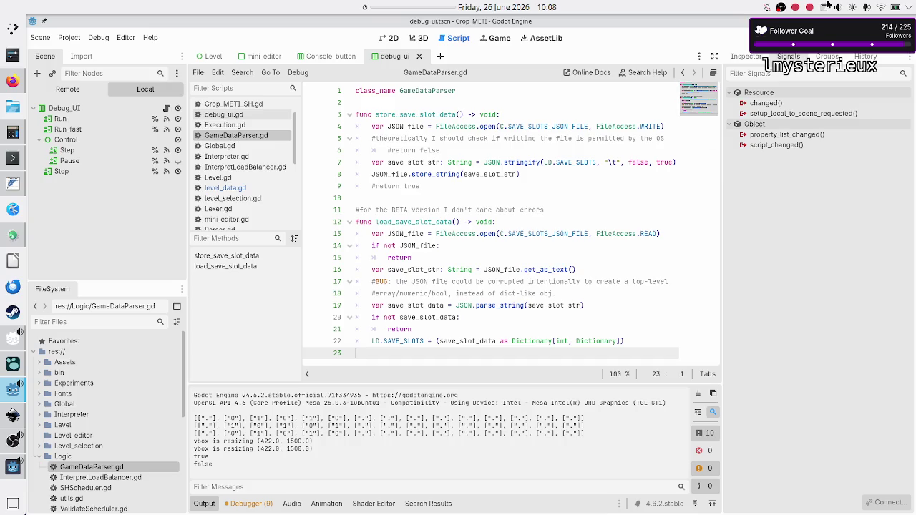
key("F8")
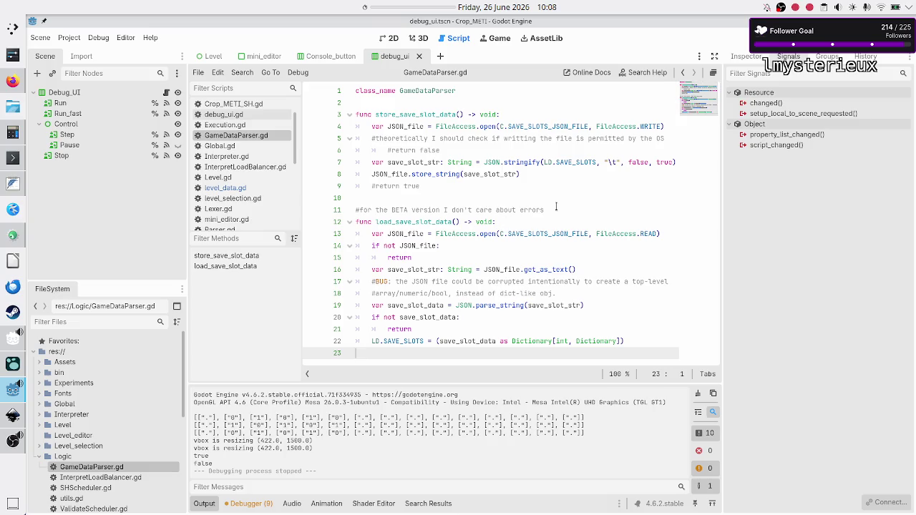
- Draft an '#eventually it should return Dict' comment below the BETA comment, then erase it
left_click(547, 210)
left_click(510, 242)
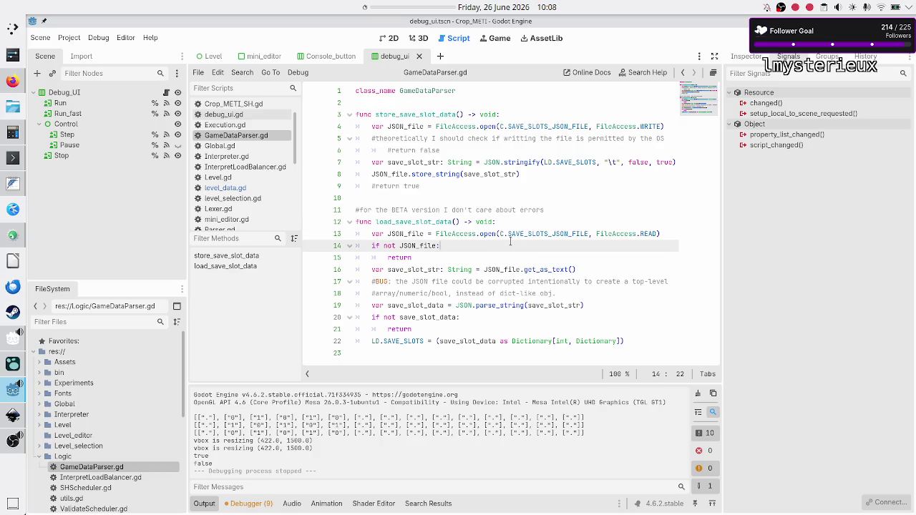
left_click(593, 209)
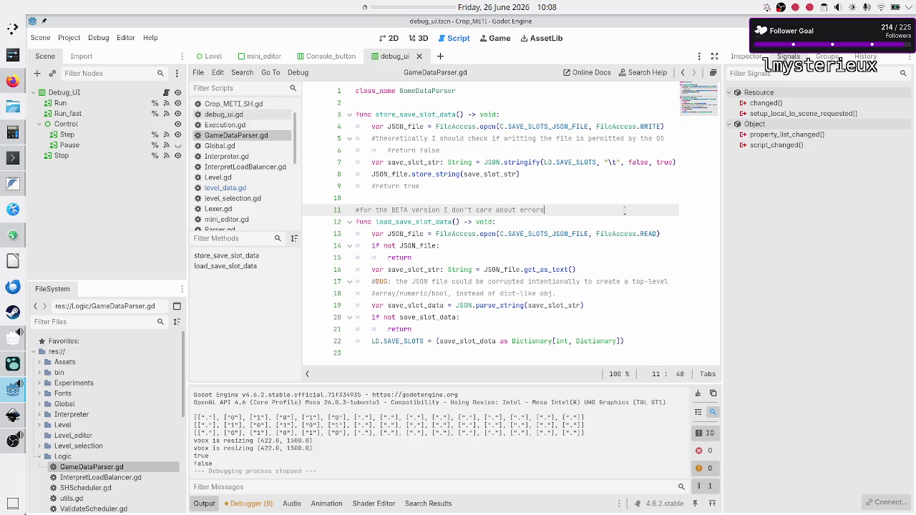
key("Return")
type("#")
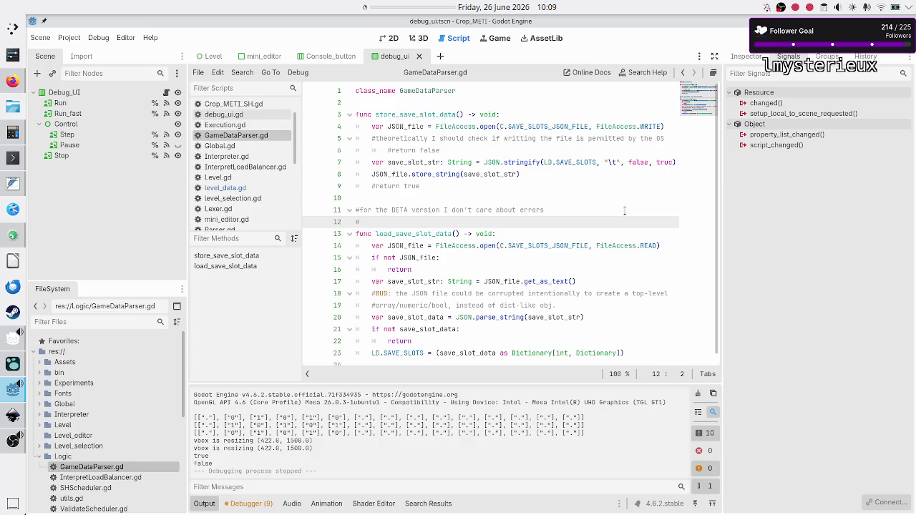
type("eventuall")
type("y ")
type("it shou")
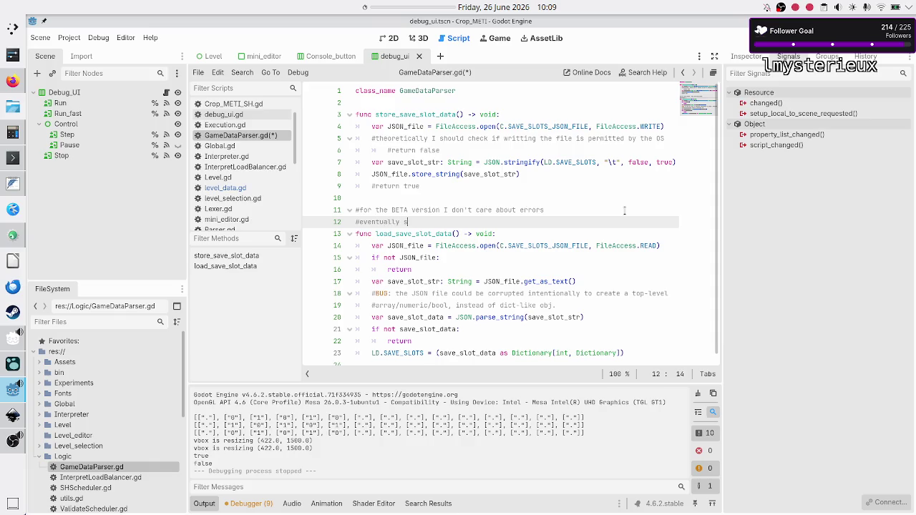
type("ld ")
type("return ")
type("Dict")
key("ctrl+BackSpace")
key("ctrl+BackSpace")
key("ctrl+BackSpace")
key("BackSpace")
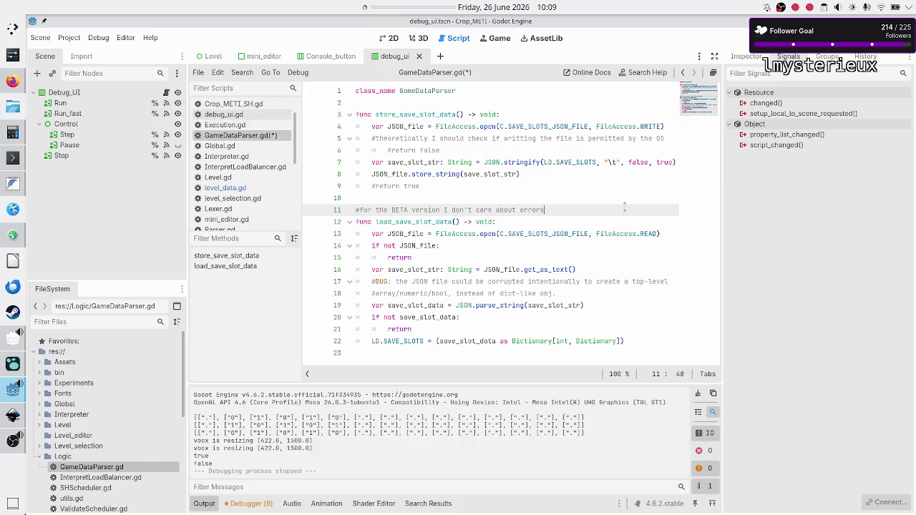
- Add '#TODO: if it exists, create a backup before overwritting it' above store_save_slot_data, then switch to FeatherPad
key("Up")
key("Up")
key("Up")
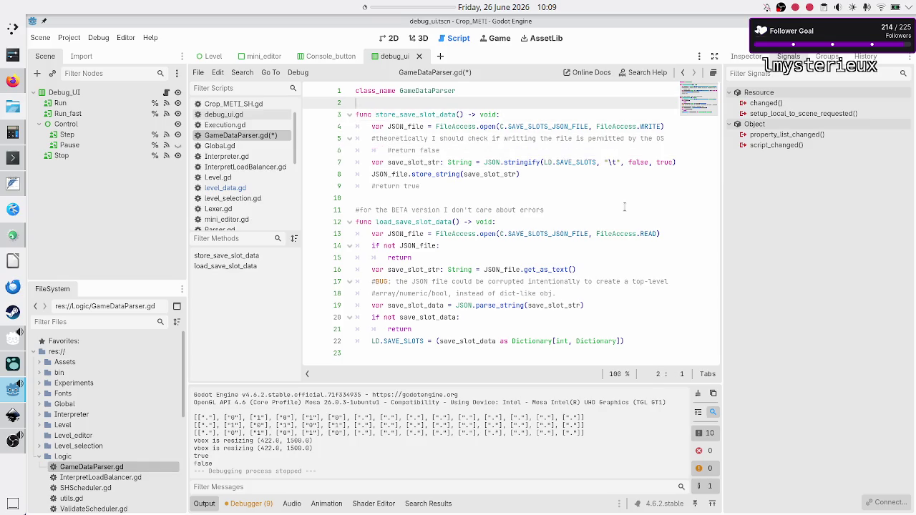
key("Return")
type("#TODO: ")
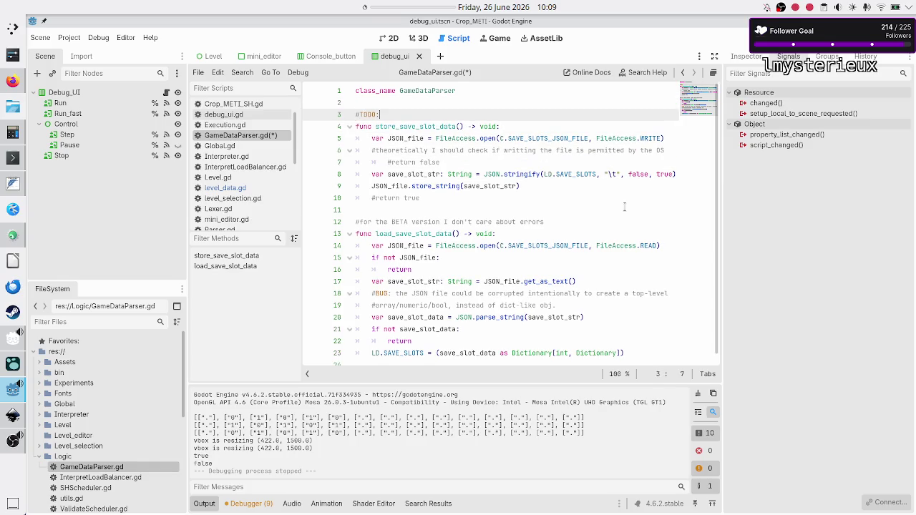
type("if it exi")
type("sts, create a backup before ")
type("ove")
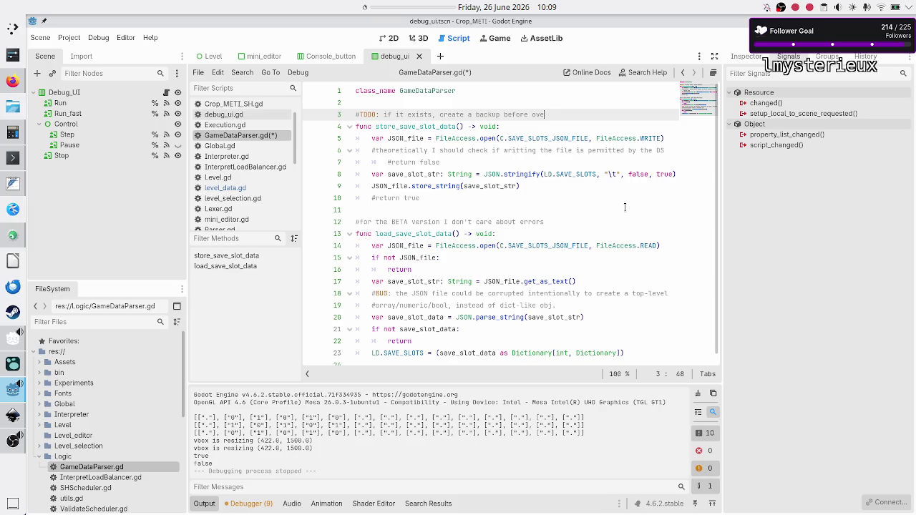
type("rwritting it")
key("Down")
key("Down")
key("Down")
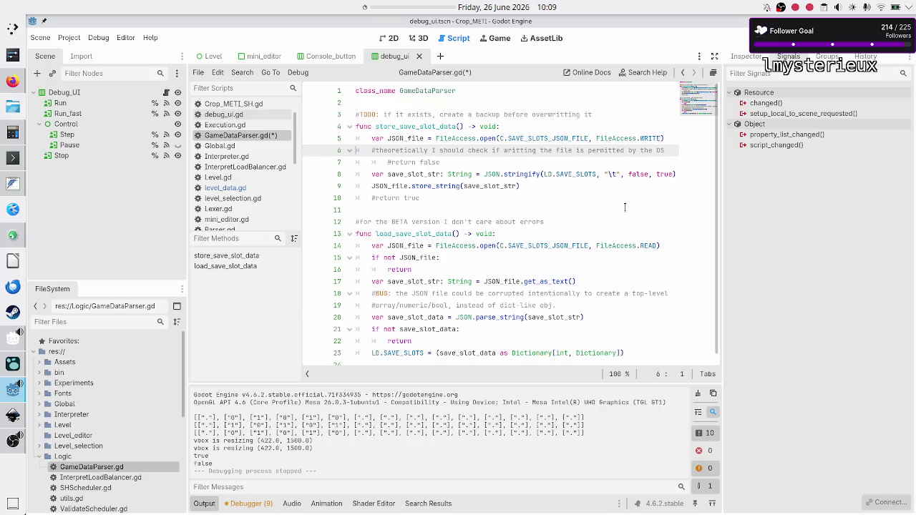
key("alt+Tab")
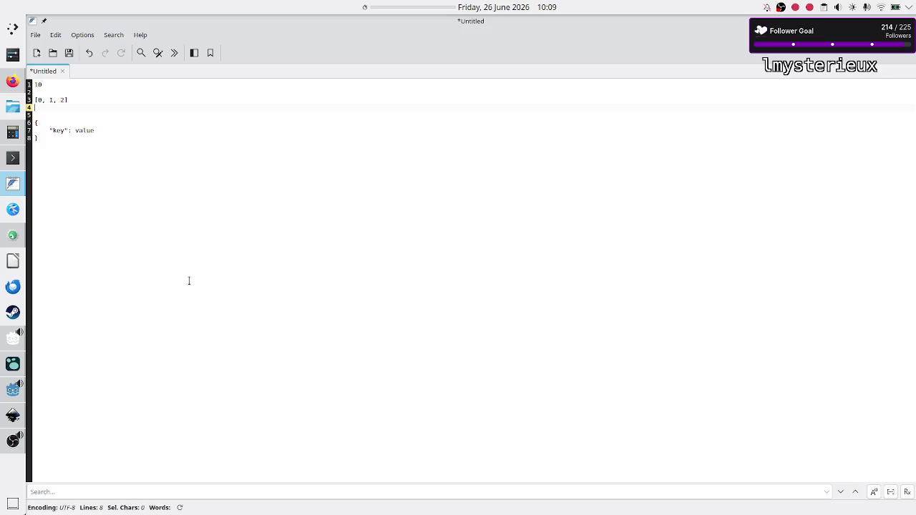
- Discard the untitled FeatherPad scratch note and go back to store_save_slot_data in GameDataParser.gd
left_click(13, 365)
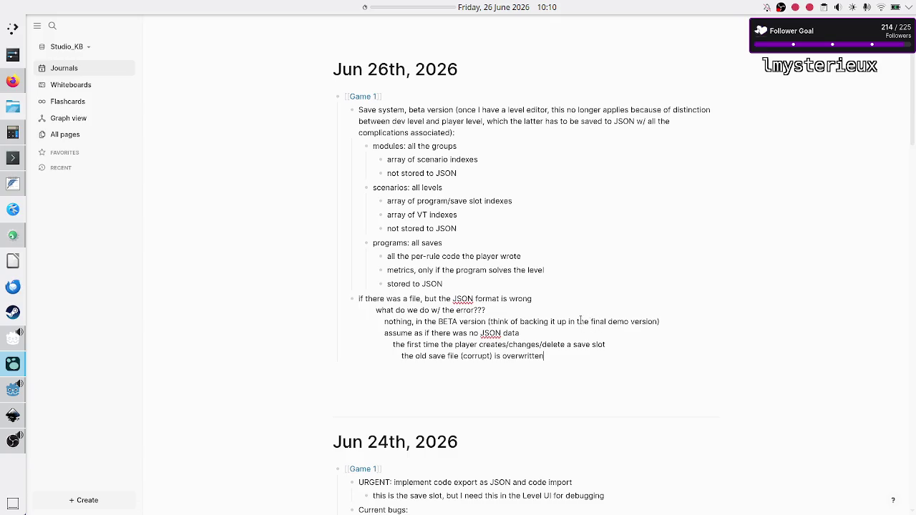
key("alt+Tab")
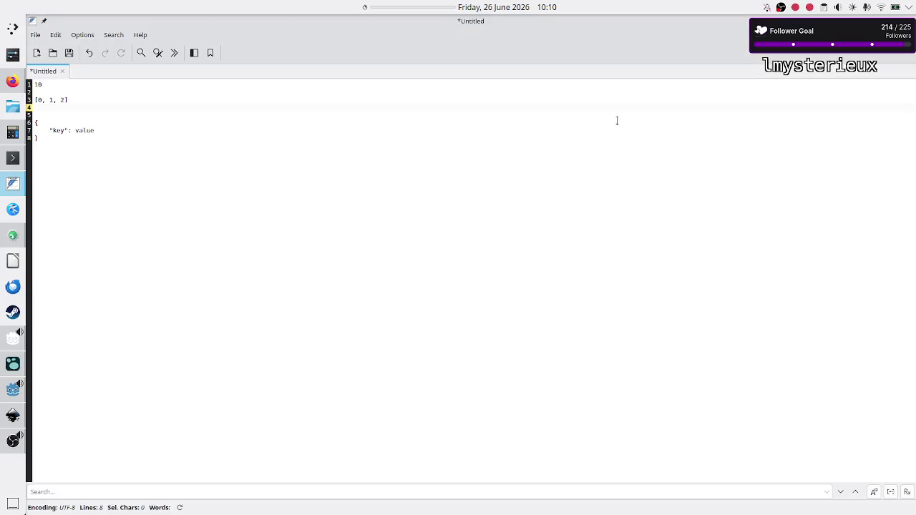
key("ctrl+w")
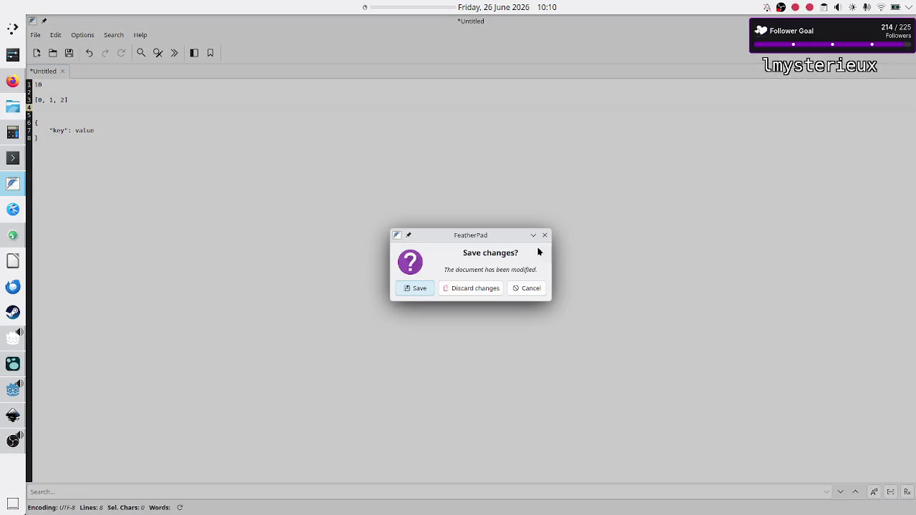
left_click(480, 288)
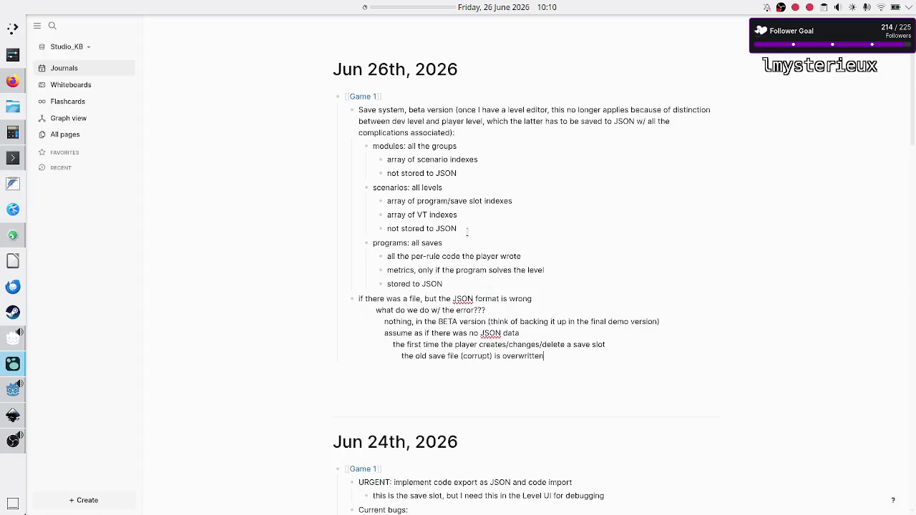
left_click(10, 392)
double_click(393, 129)
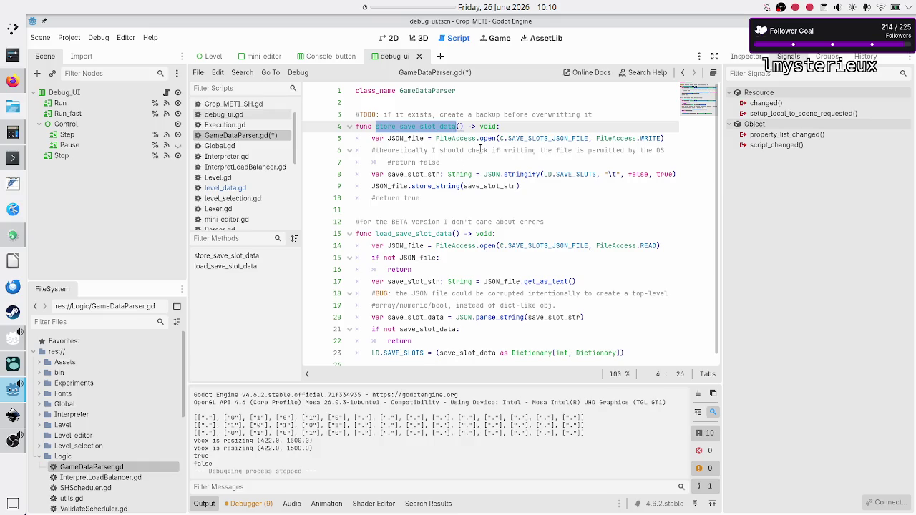
- Check the FileAccess usage in store_save_slot_data and save GameDataParser.gd
double_click(467, 139)
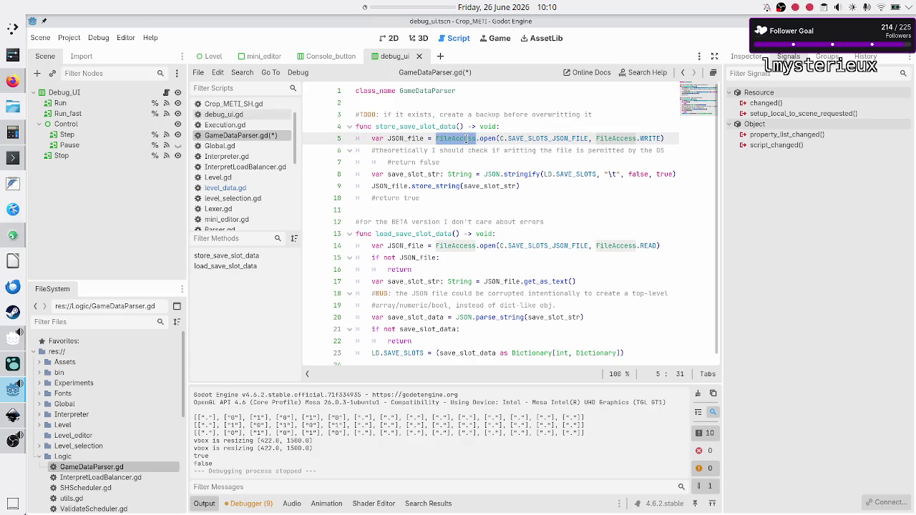
left_click(480, 174)
key("Up")
key("Down")
key("Down")
key("Down")
key("Down")
key("ctrl+s")
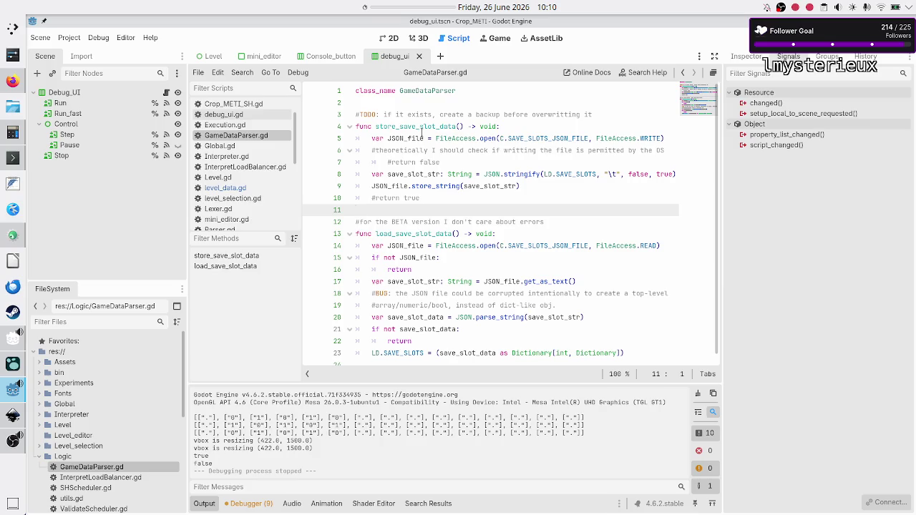
- Look over load_save_slot_data, then start a new empty scene
left_click(412, 234)
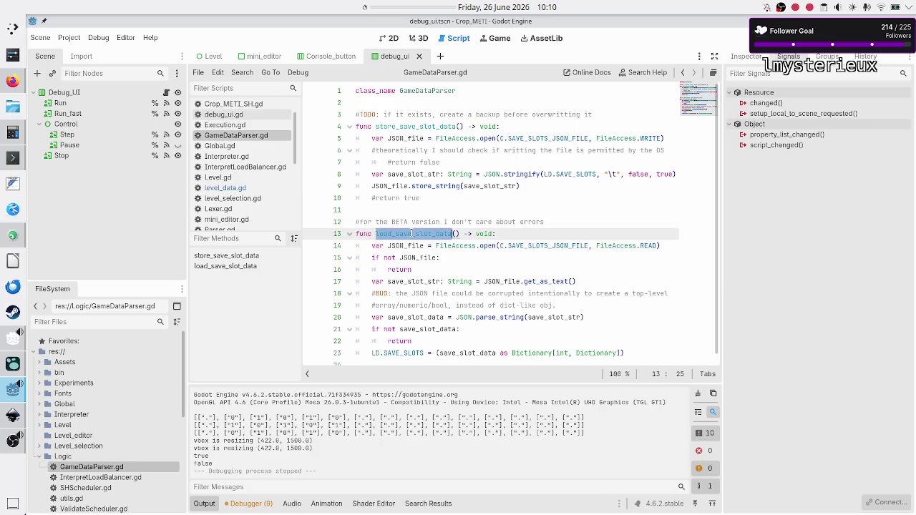
left_click(419, 210)
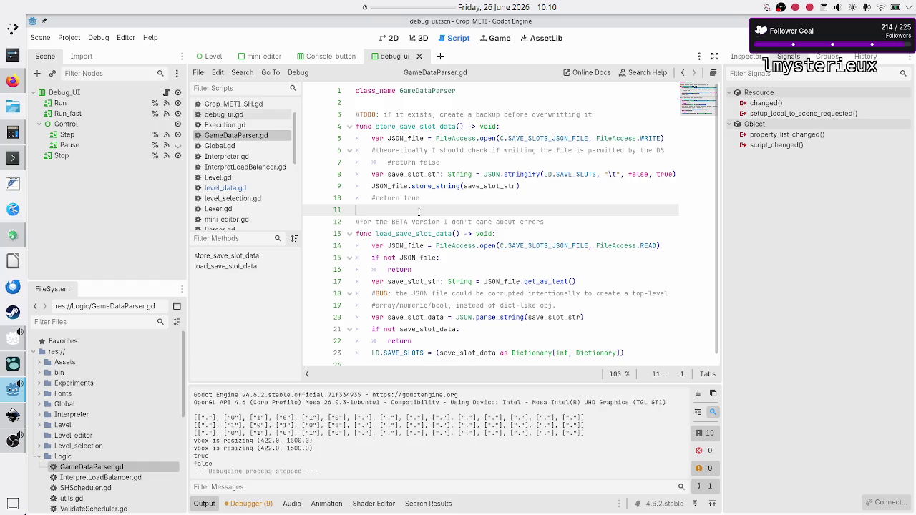
left_click(442, 61)
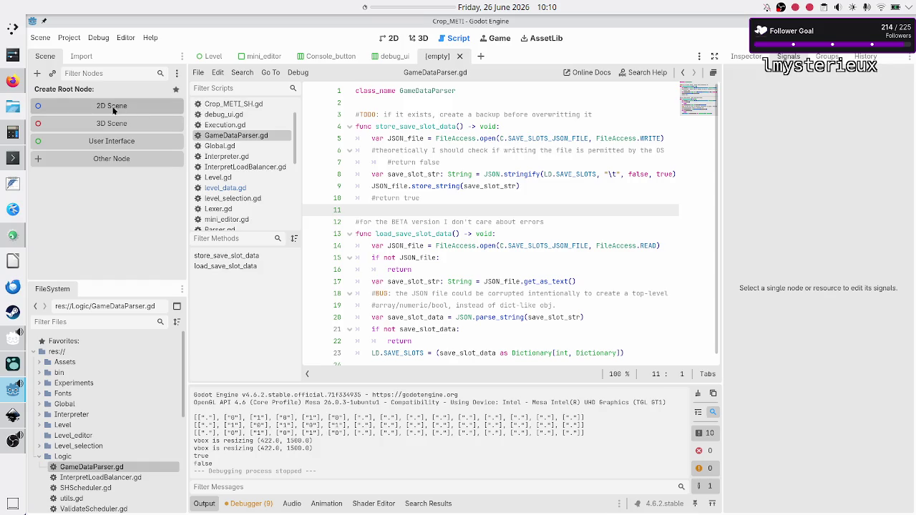
- Give the new scene a User Interface (Control) root node named Splash
left_click(104, 141)
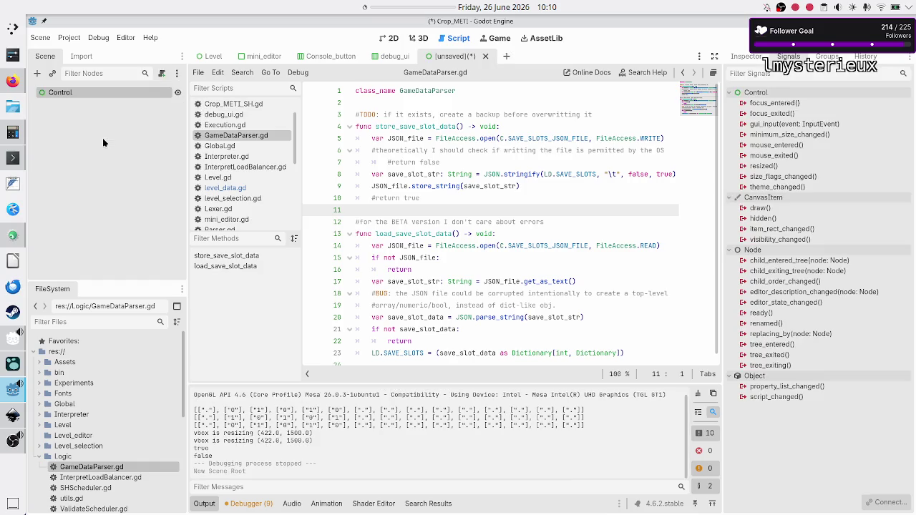
key("F2")
type("S")
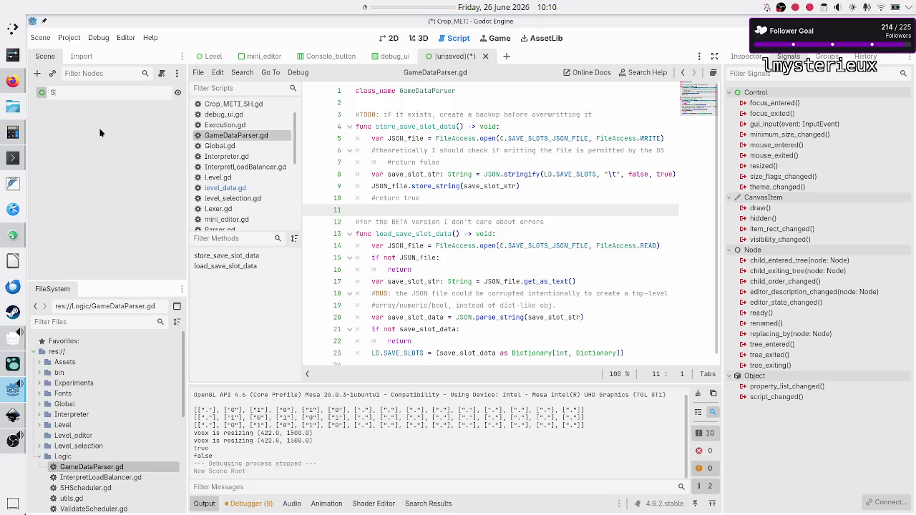
type("plash")
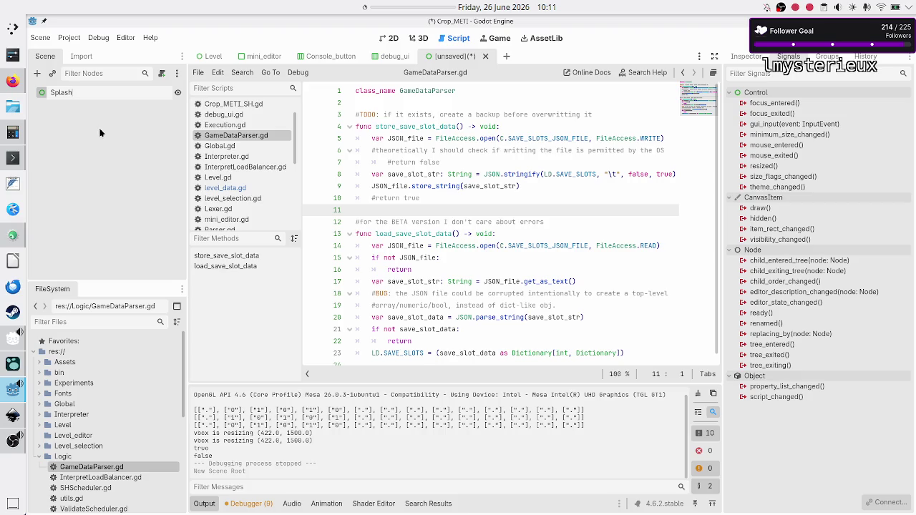
- Switch from the Godot editor to the Konsole terminal showing Parser.gd
left_click(13, 158)
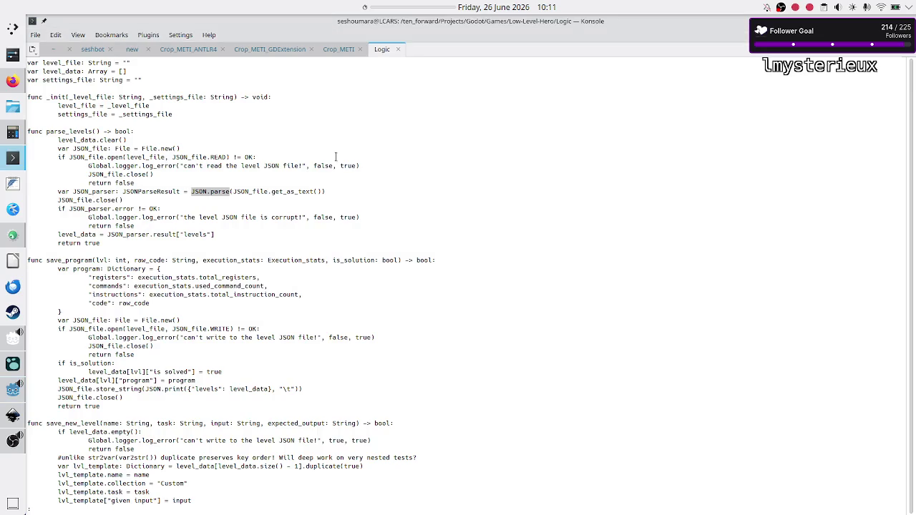
- Quit Parser.gd, go up to Low-Level-Hero and enter the Splash folder, listing its files
key("q")
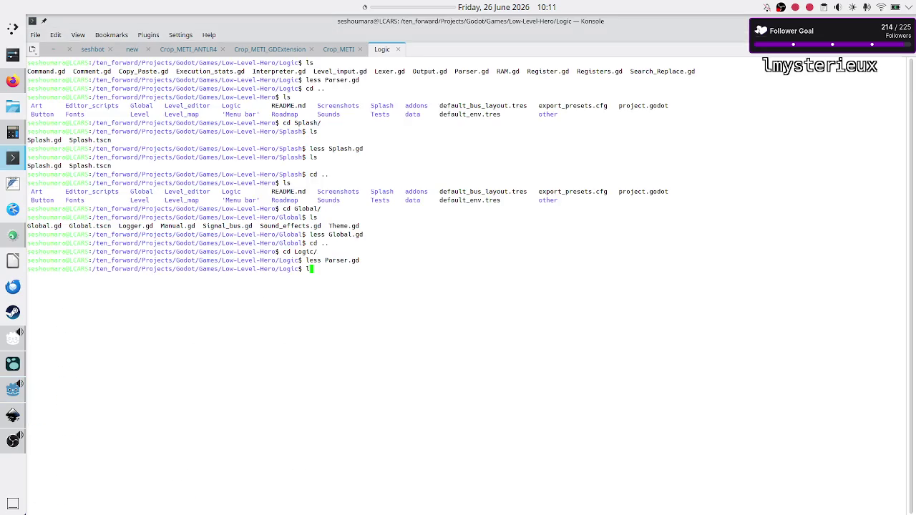
type("cd ..")
key("Return")
type("ls")
key("Return")
type("c")
type("d Splash/")
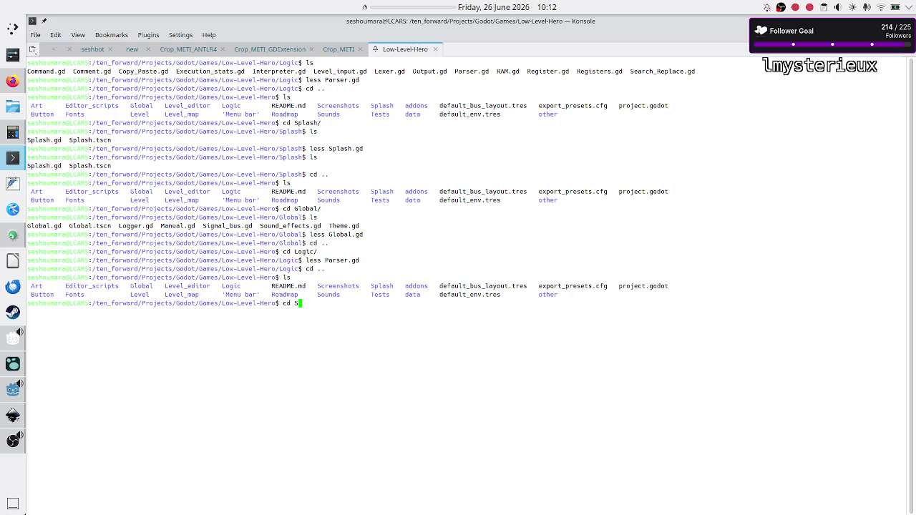
key("Return")
type("ls")
key("Return")
- Open Splash.gd in less, correcting the mistyped file name on the second try
type("le")
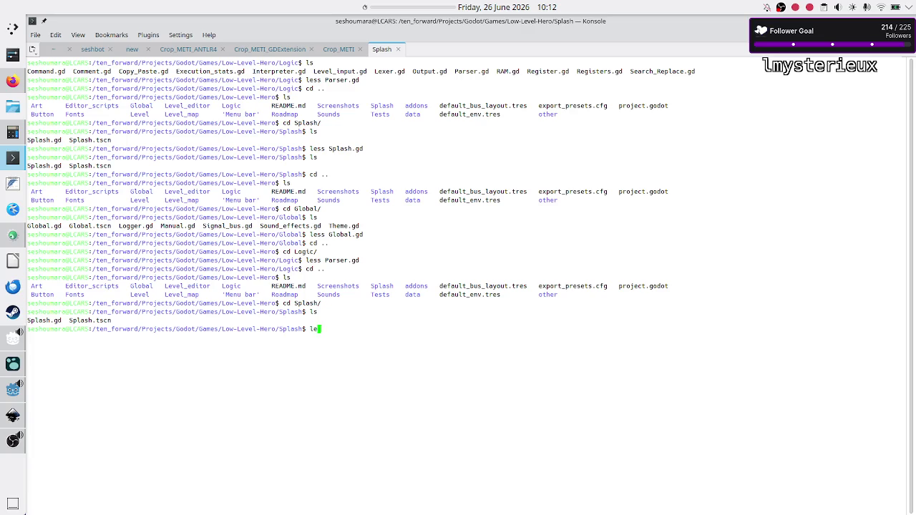
type("ss Sp")
key("Tab")
type("g")
key("Return")
key("Up")
type("d")
key("Return")
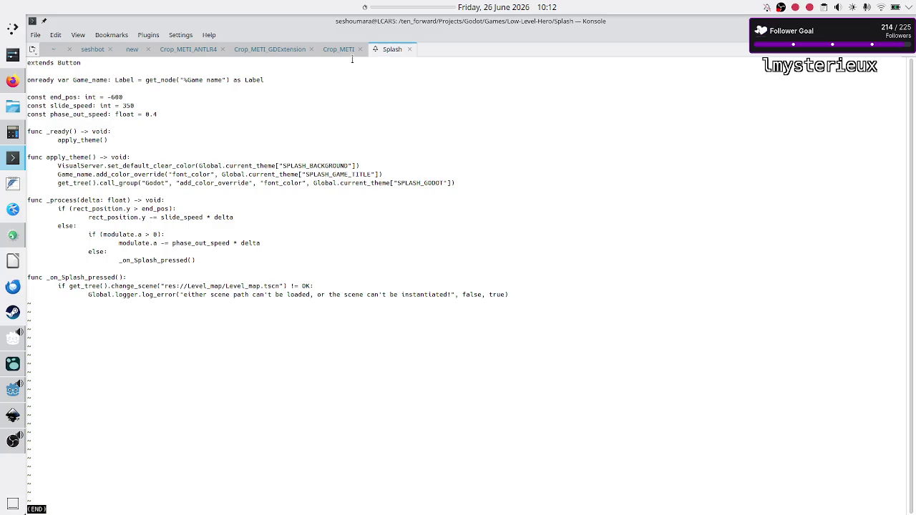
- Highlight Splash.gd's phase_out_speed, constants, apply_theme, _process and change_scene lines while reviewing
double_click(66, 116)
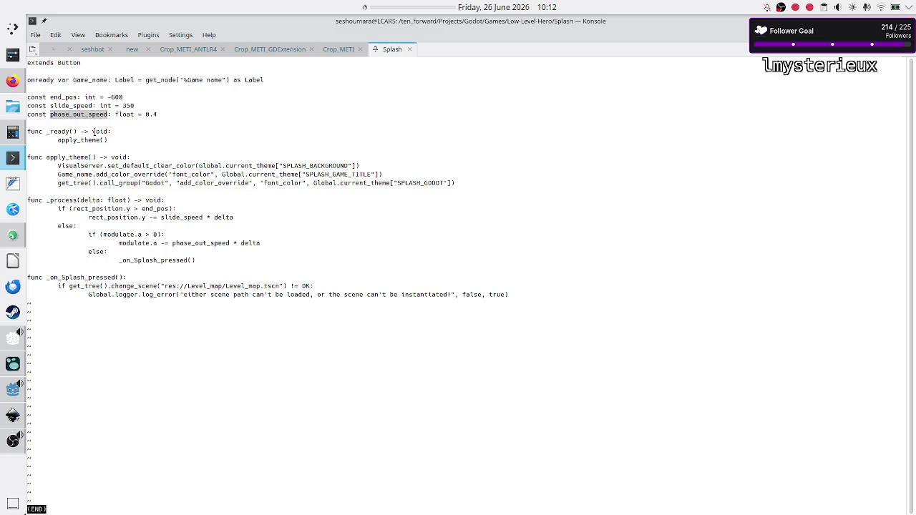
left_click(94, 132)
left_click_drag(51, 101, 115, 133)
left_click(126, 130)
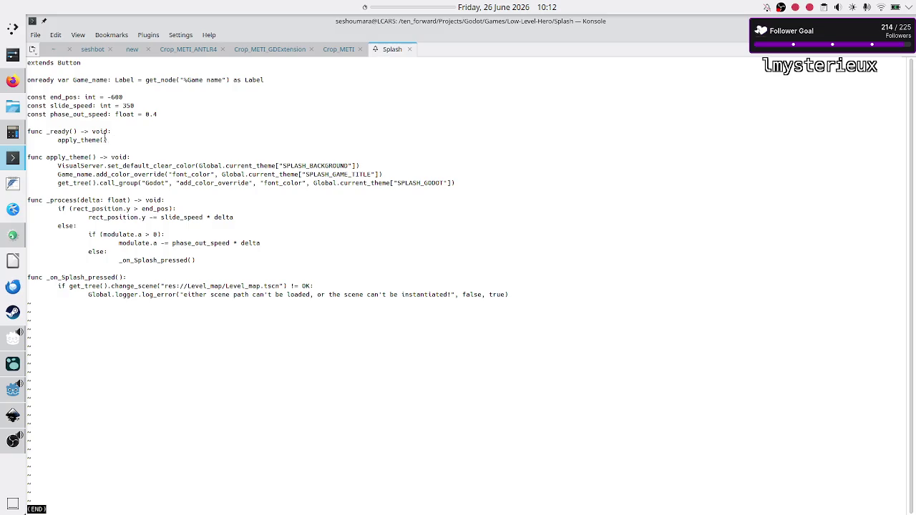
triple_click(58, 159)
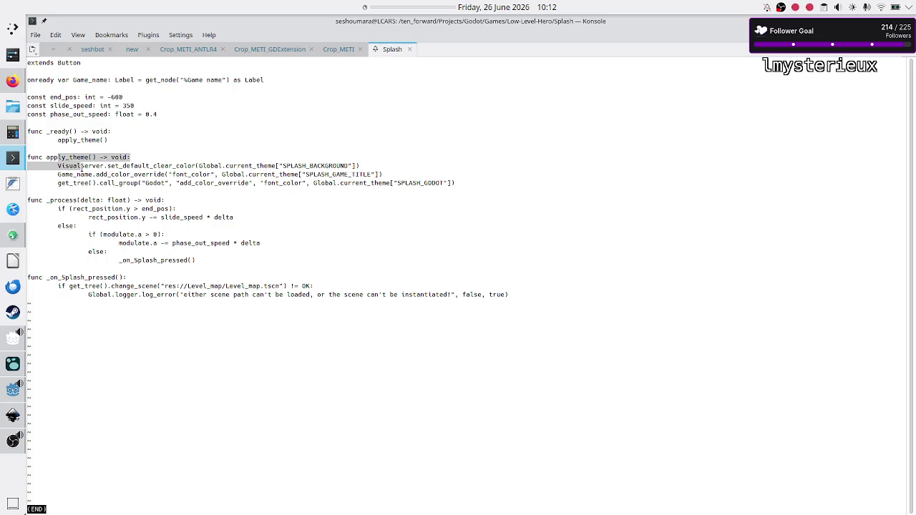
left_click(86, 173)
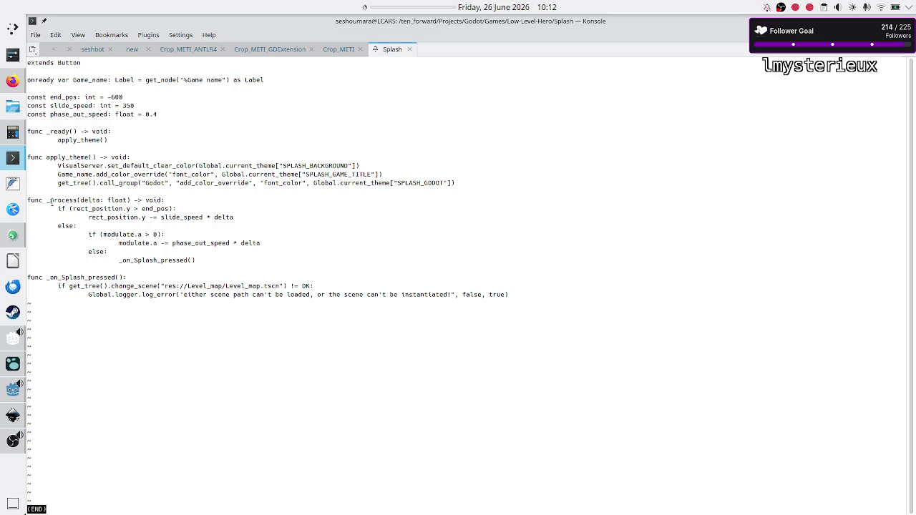
mouse_move(48, 201)
left_mouse_down()
mouse_move(196, 217)
mouse_move(198, 247)
mouse_move(198, 220)
mouse_move(232, 226)
mouse_move(192, 283)
left_mouse_up()
left_click(191, 282)
left_click_drag(60, 286, 239, 296)
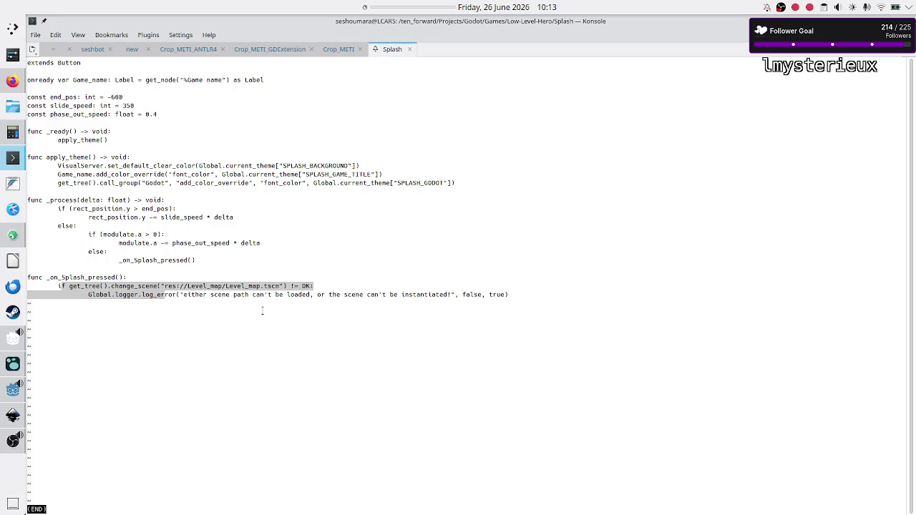
left_click(261, 310)
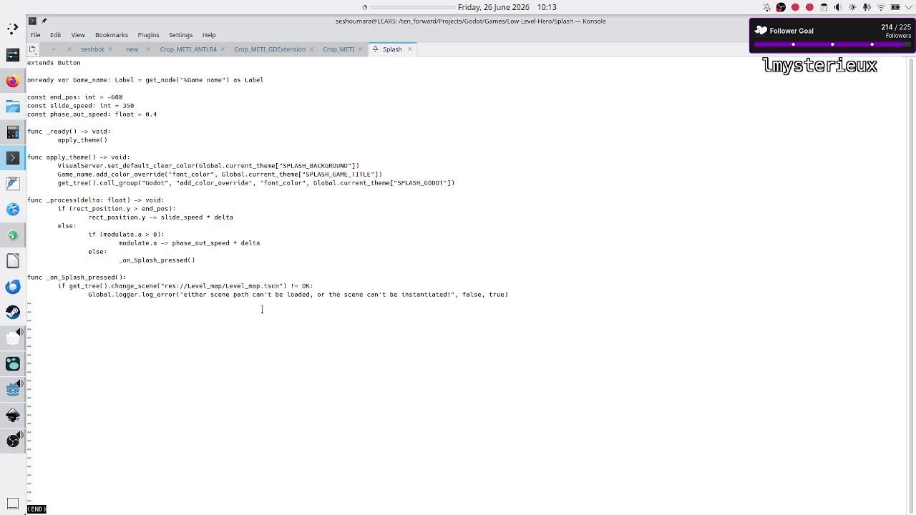
- Quit less and go up two folders to the Games folder
type("q")
type("cd ..")
key("Return")
type("cd ..")
key("Return")
- Clear the terminal, list Games, then go up to the Godot projects folder and list it
type("clear")
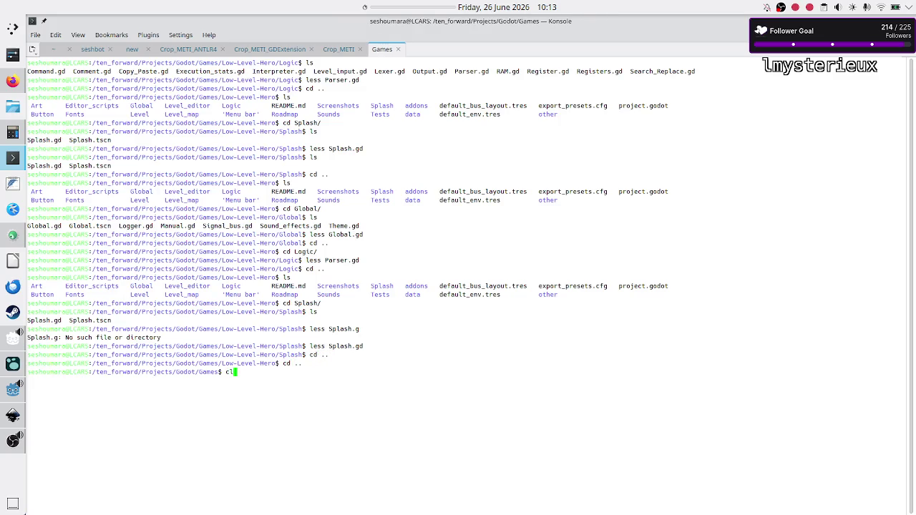
key("Return")
type("ls")
key("Return")
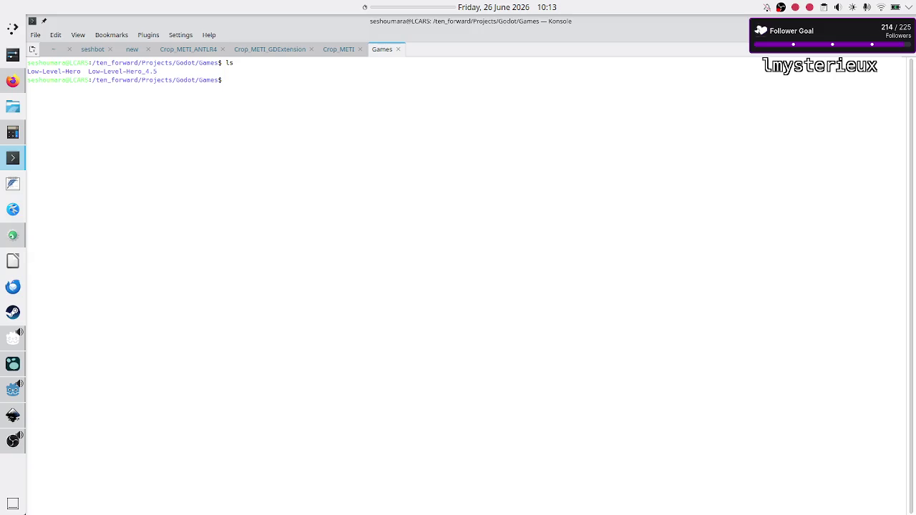
type("cd ..")
key("Return")
type("ls")
key("Return")
type("cd Apps/")
- Enter the Apps folder and then the FWC-assistant project, listing each
key("Return")
type("ls")
key("Return")
type("cd FW")
key("Tab")
key("Return")
type("ls")
key("Return")
type("cd")
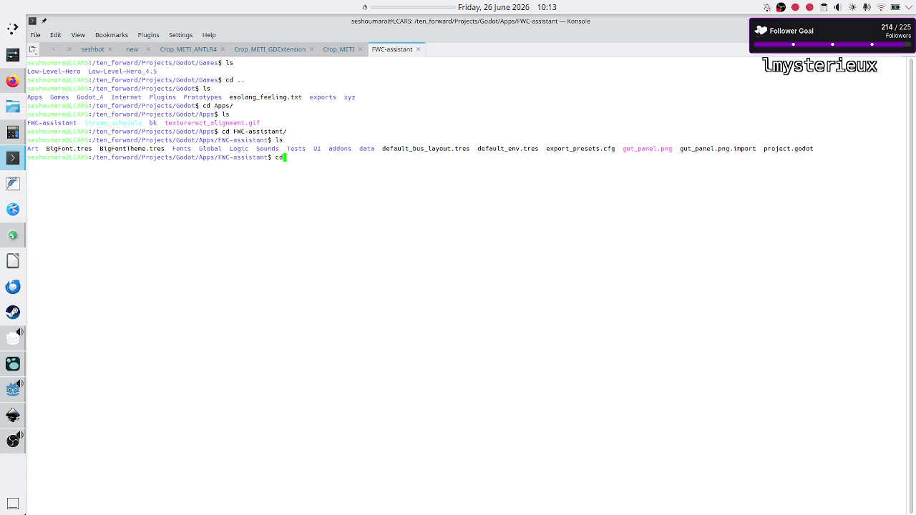
- Enter the Global folder, list it, and open Global.gd in less
type("Glo")
key("Tab")
key("Return")
type("ls")
key("Return")
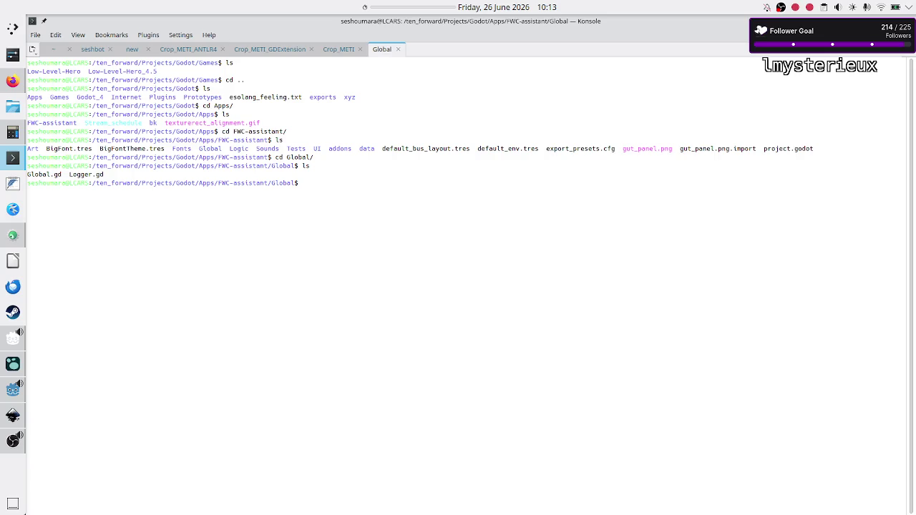
type("less Gl")
key("Tab")
key("Return")
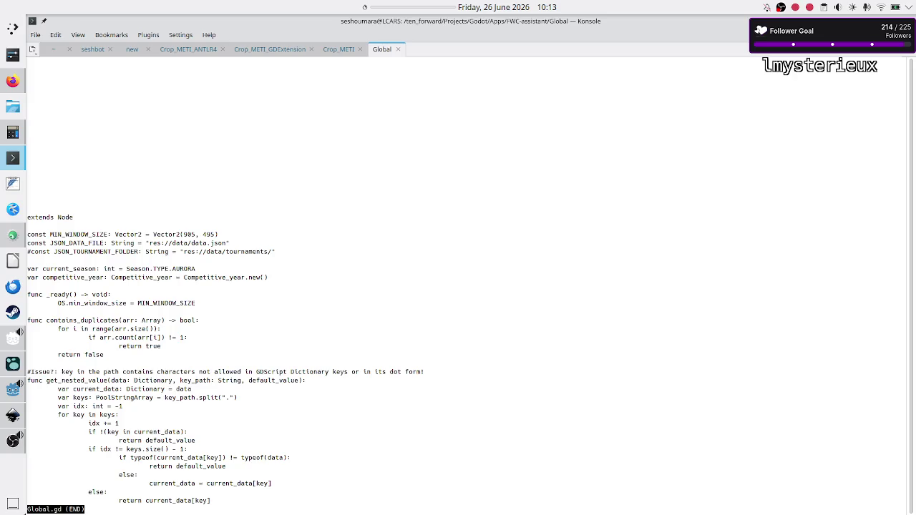
- Scroll Global.gd into full view, quit less, and list the Global and FWC-assistant folders
key("Down")
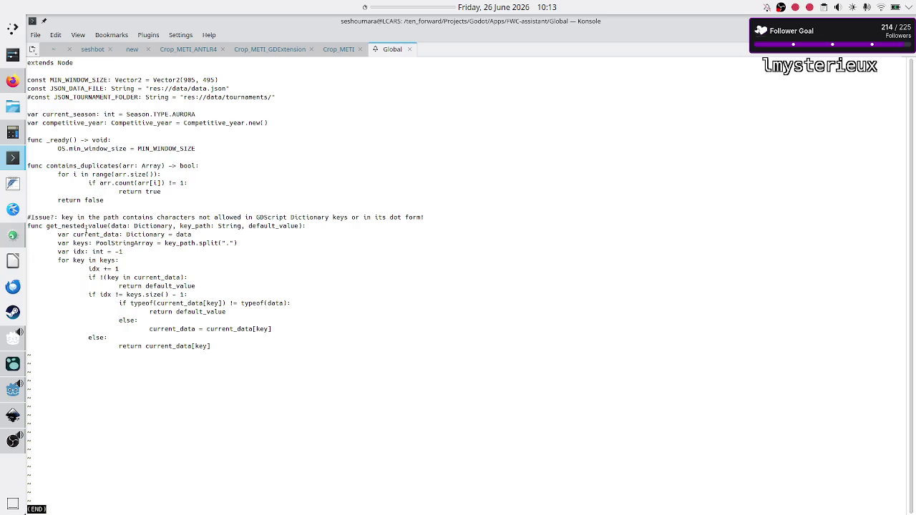
type("qls")
key("Return")
type("cd ..")
key("Return")
type("ls")
key("Return")
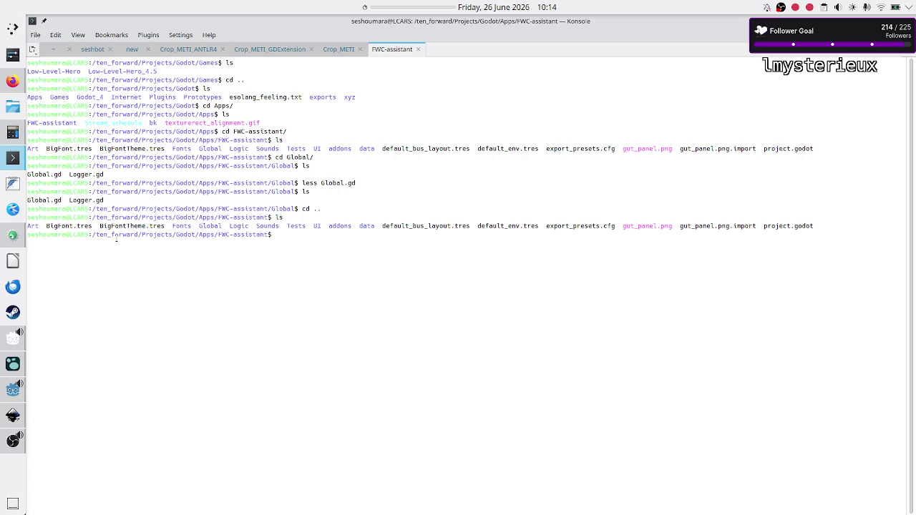
type("cd")
key("BackSpace")
key("BackSpace")
key("BackSpace")
type("cd Logic/")
key("Return")
type("ls")
key("Return")
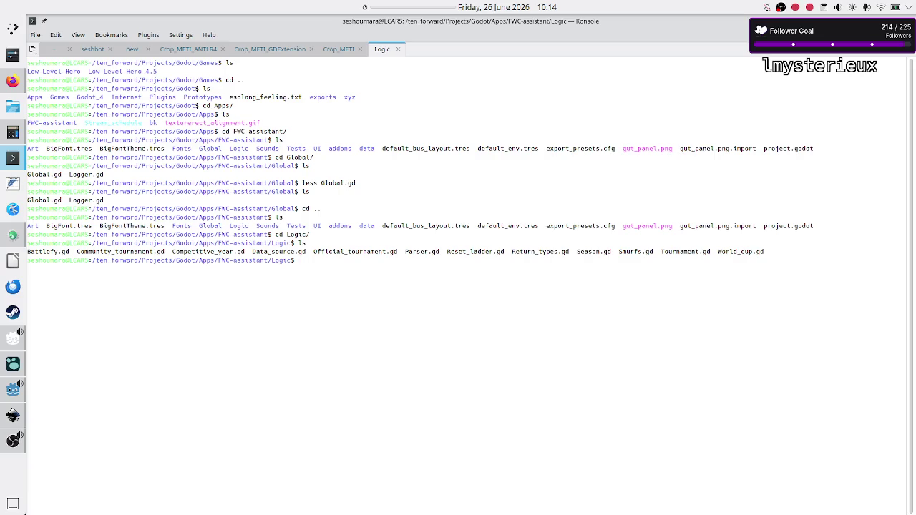
key("Return")
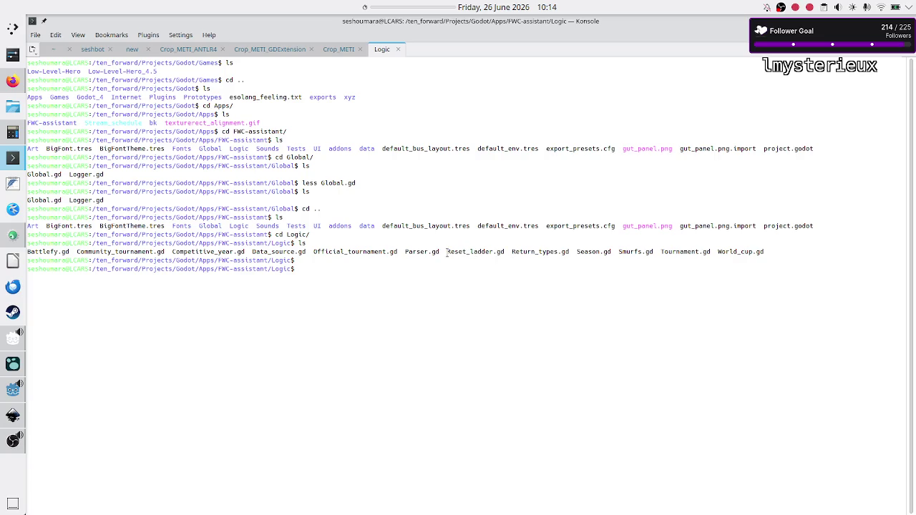
type("less Par")
key("Tab")
key("Return")
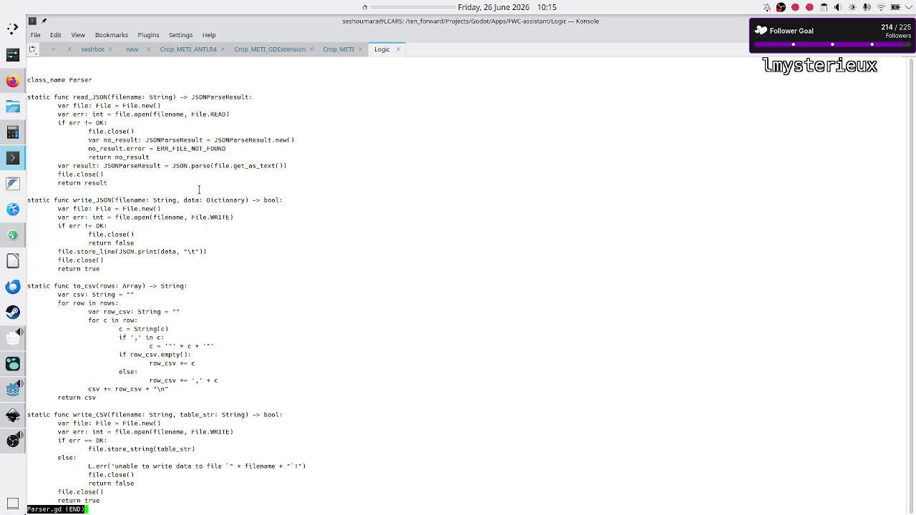
scroll(195, 200, "down", 1)
key("q")
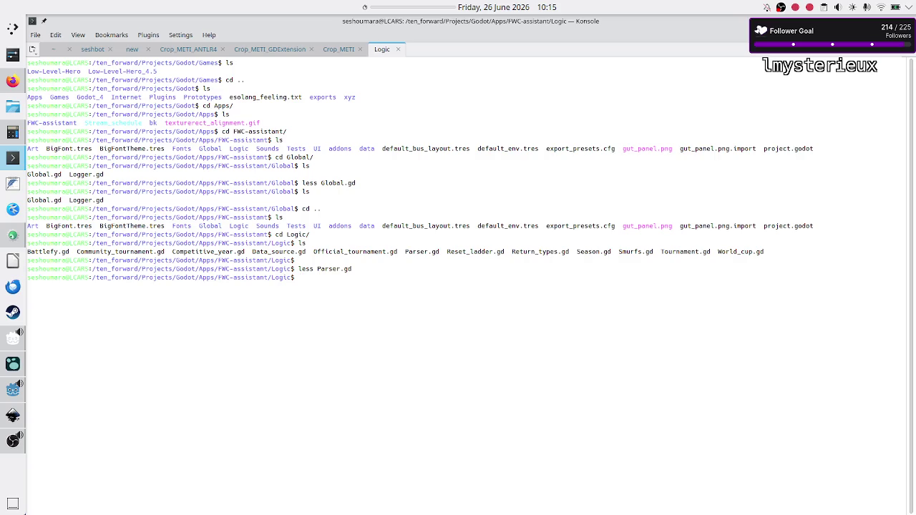
type("cd ..")
key("Return")
type("ls")
key("Return")
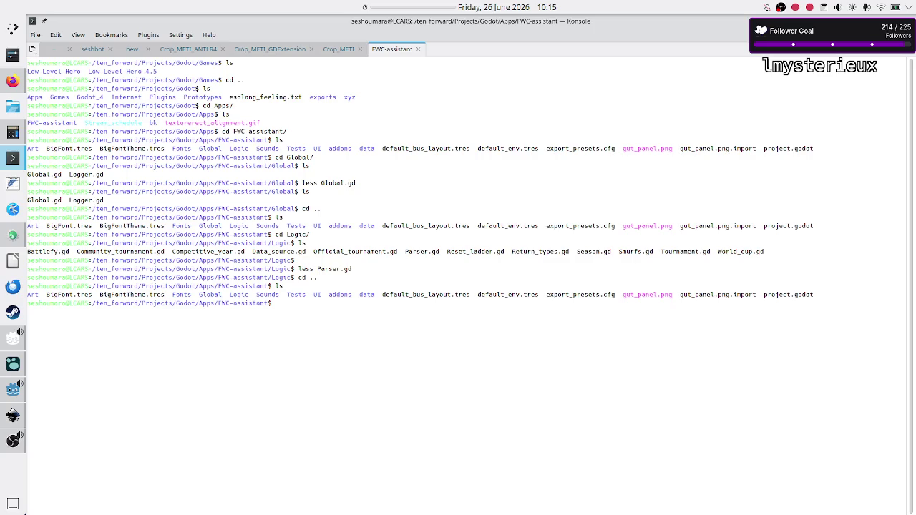
- Enter the UI folder, list its files, and open Load_screen.gd in less
type("cd UI/")
key("Return")
type("ls")
key("Return")
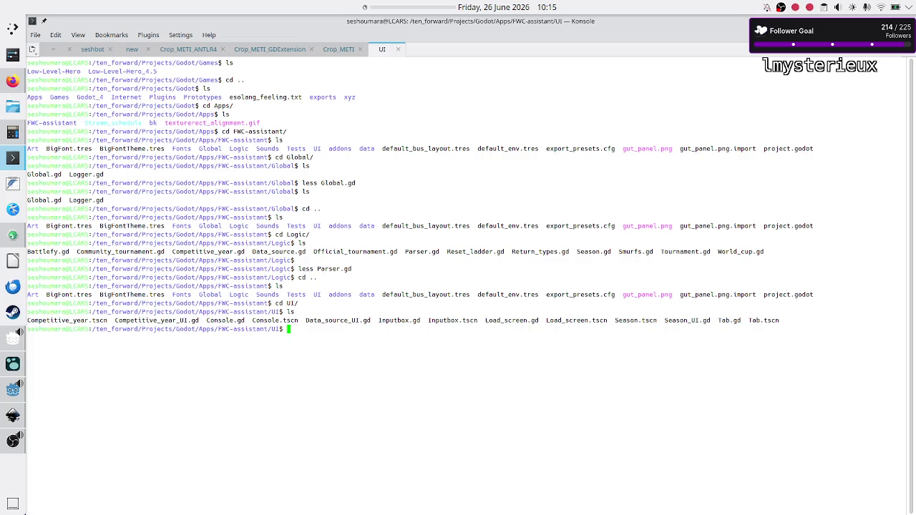
type("less Load_")
key("Tab")
type("gd")
key("Return")
key("Down")
key("Down")
key("Down")
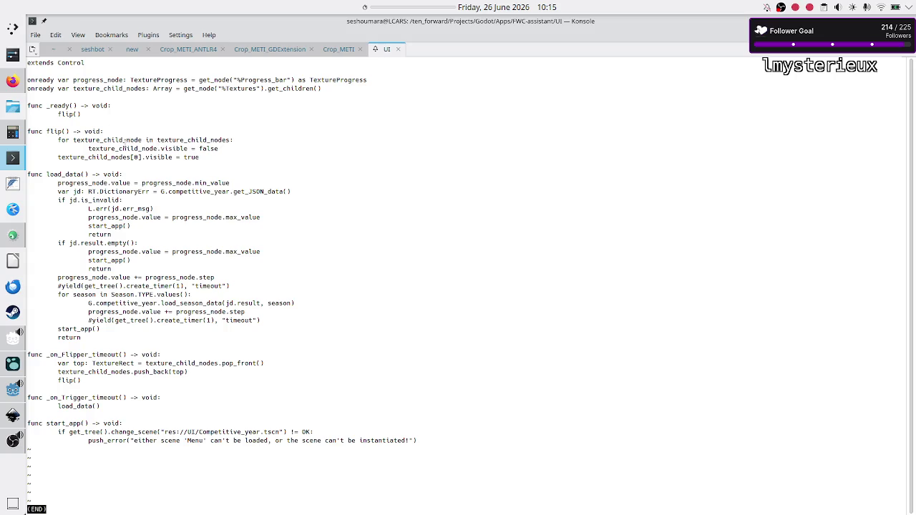
- Highlight load_data and its progress reset line, then switch to Firefox's Saving games docs
double_click(69, 174)
left_click_drag(73, 183, 221, 183)
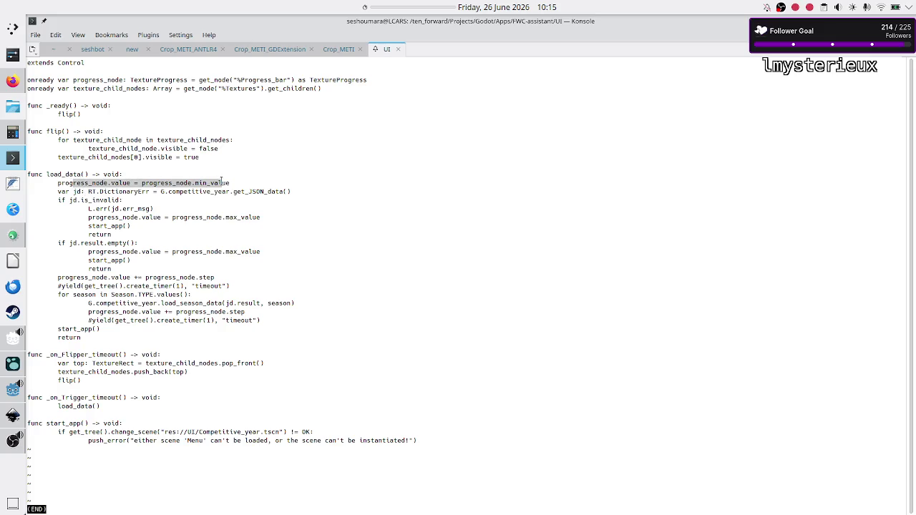
left_click(221, 182)
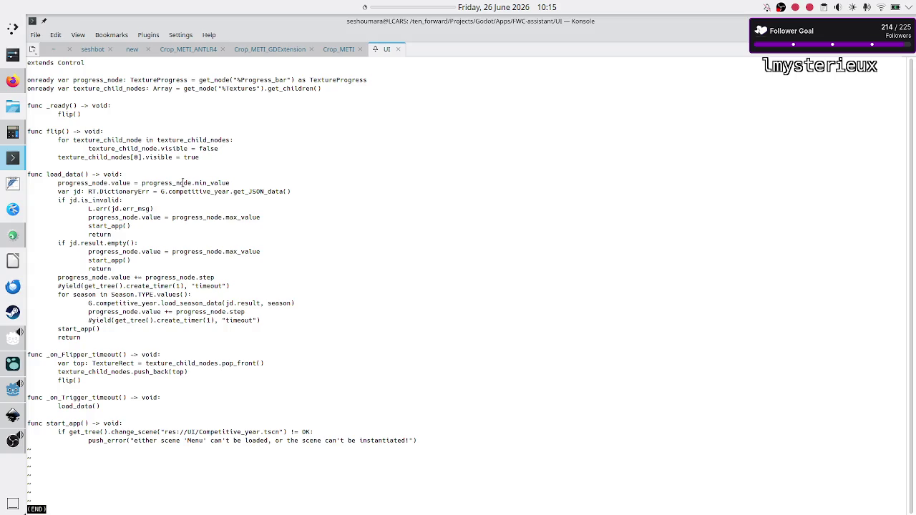
left_click(13, 80)
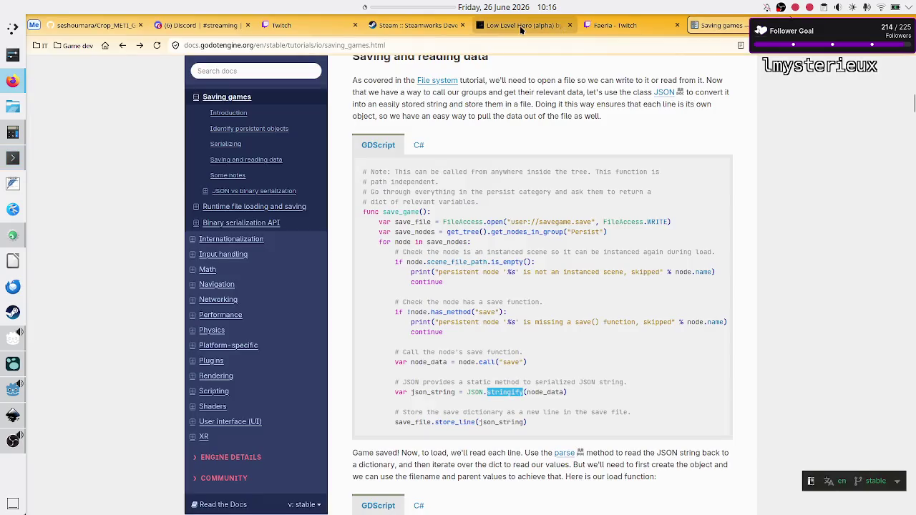
- Search the web for 'load bar' in a new tab and show image results
key("ctrl+t")
type("load bar")
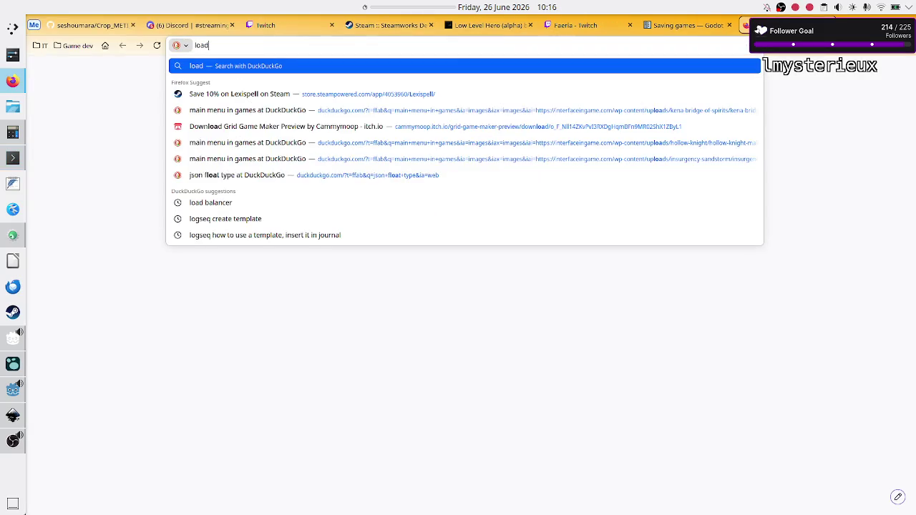
key("Return")
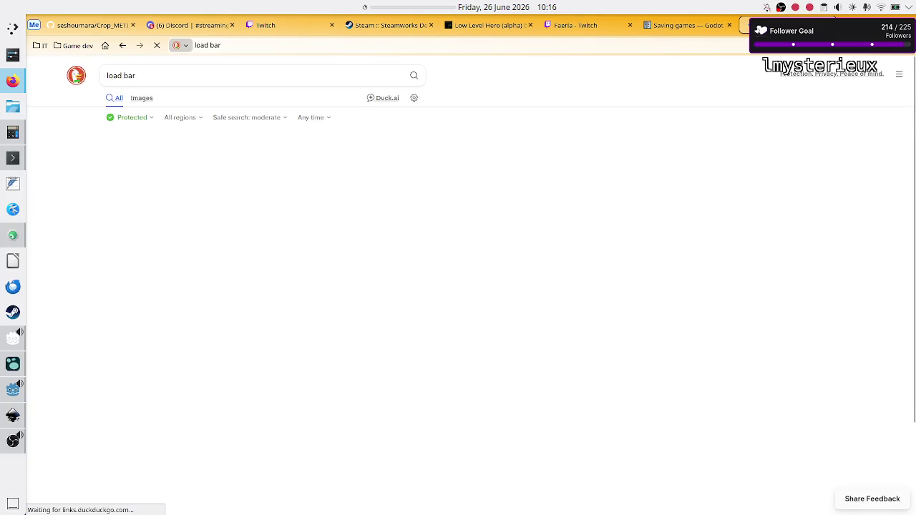
left_click(143, 99)
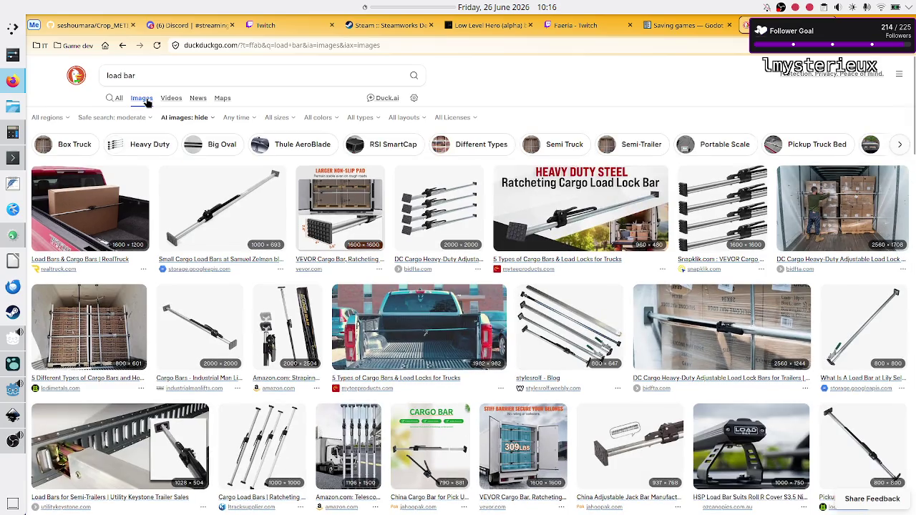
- Refine the image search to 'load progress download icon' and preview a loading-bar icon set
left_click(168, 78)
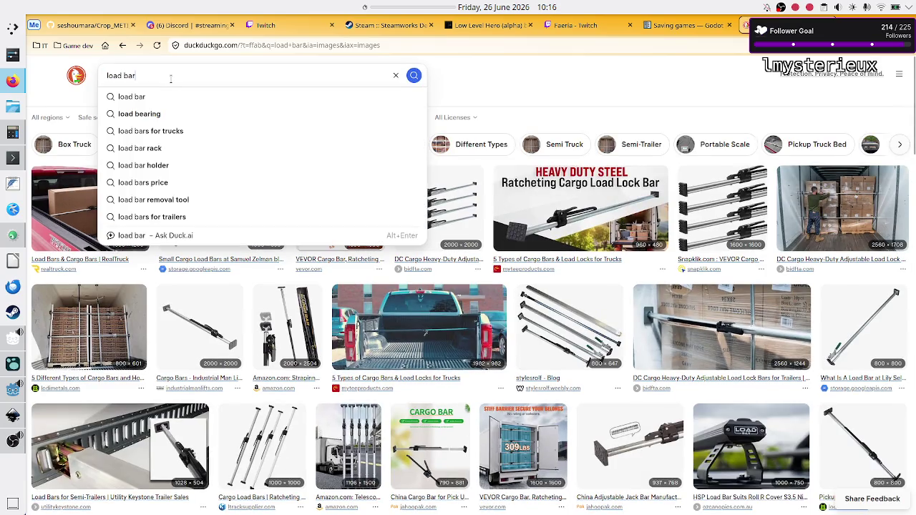
key("BackSpace")
key("BackSpace")
key("BackSpace")
type("progress download icon")
key("Return")
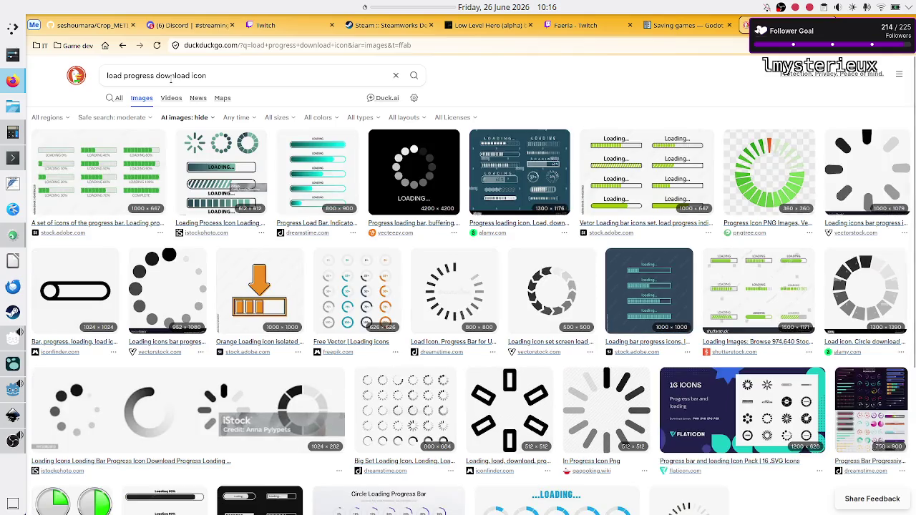
left_click(593, 156)
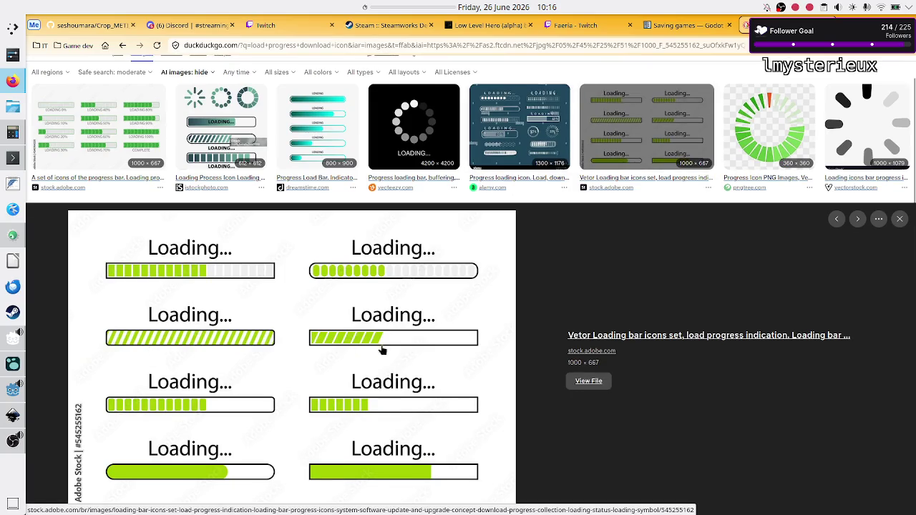
key("alt+Tab")
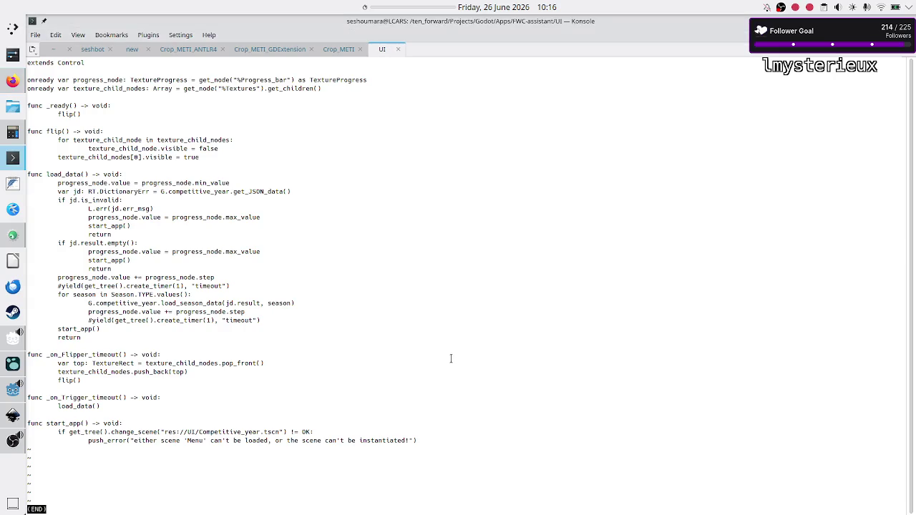
- Highlight progress_node.value, the JSON data call, max_value and the empty-result check, comparing with reference images
double_click(91, 182)
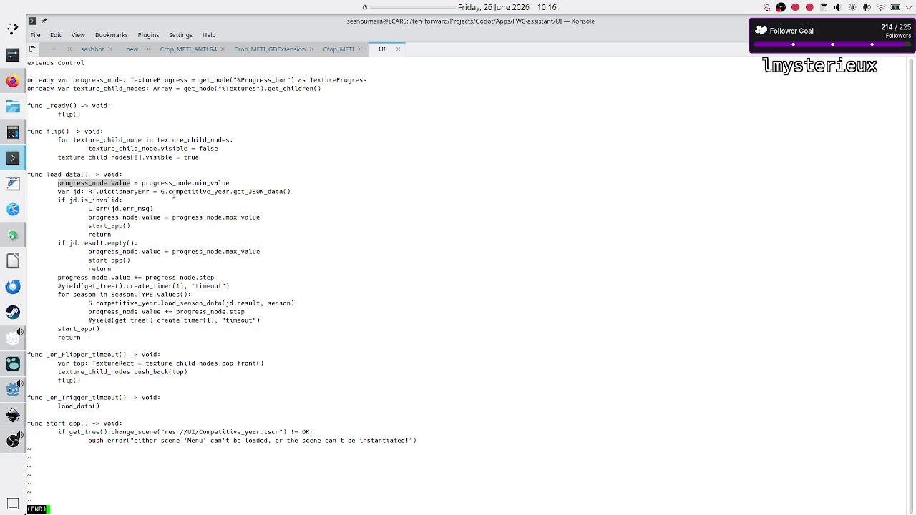
mouse_move(160, 192)
left_mouse_down()
mouse_move(123, 200)
mouse_move(276, 196)
left_mouse_up()
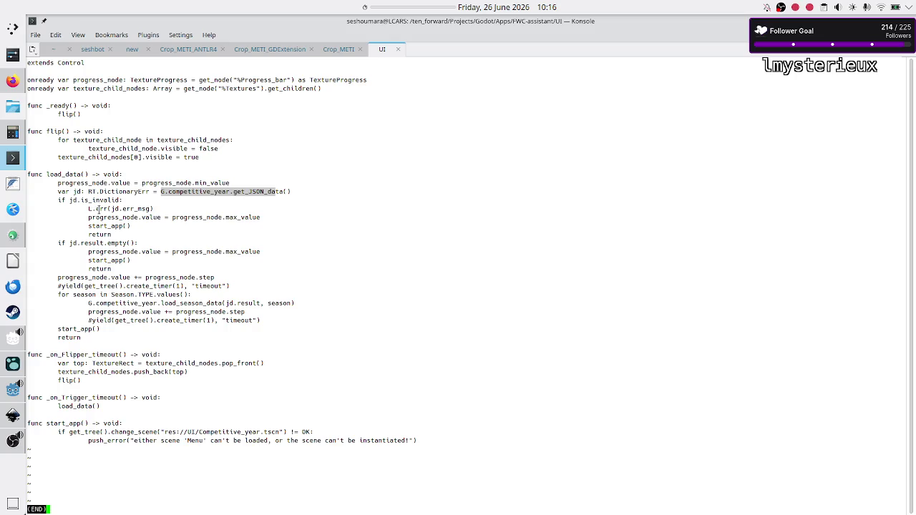
left_click_drag(186, 218, 261, 217)
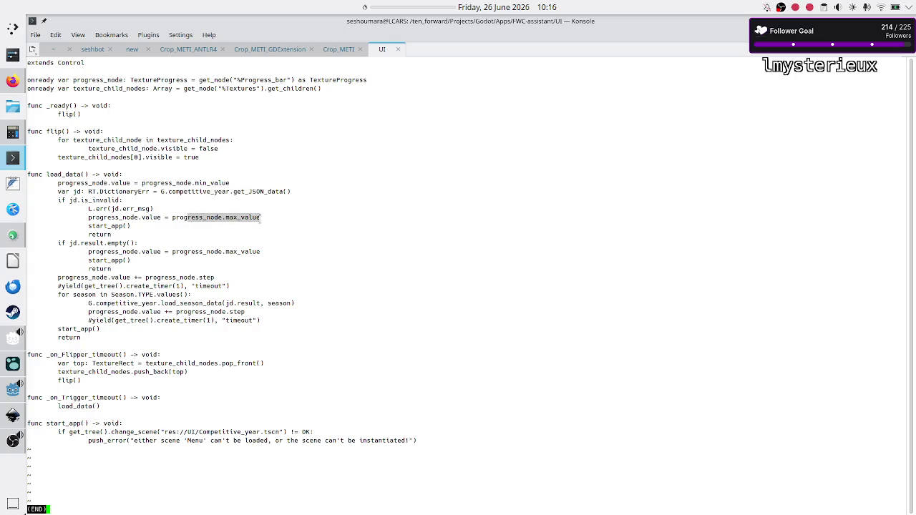
key("alt+Tab")
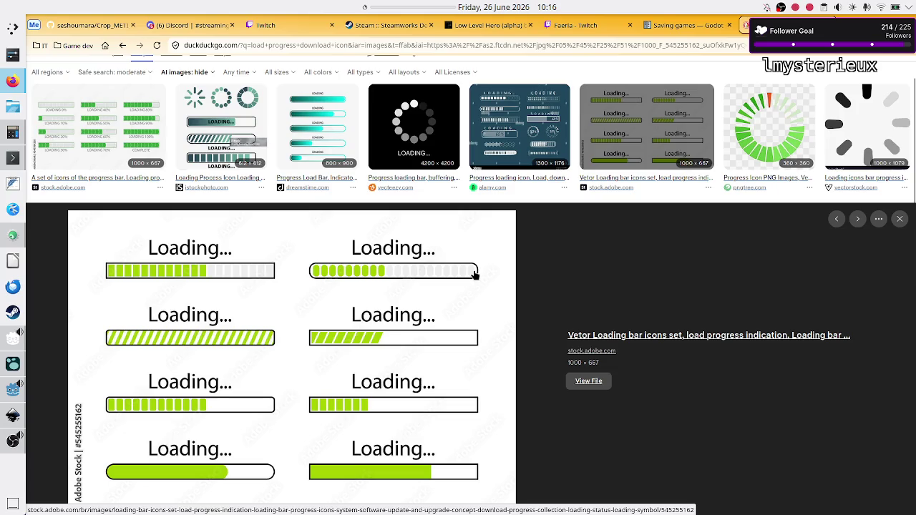
key("alt+Tab")
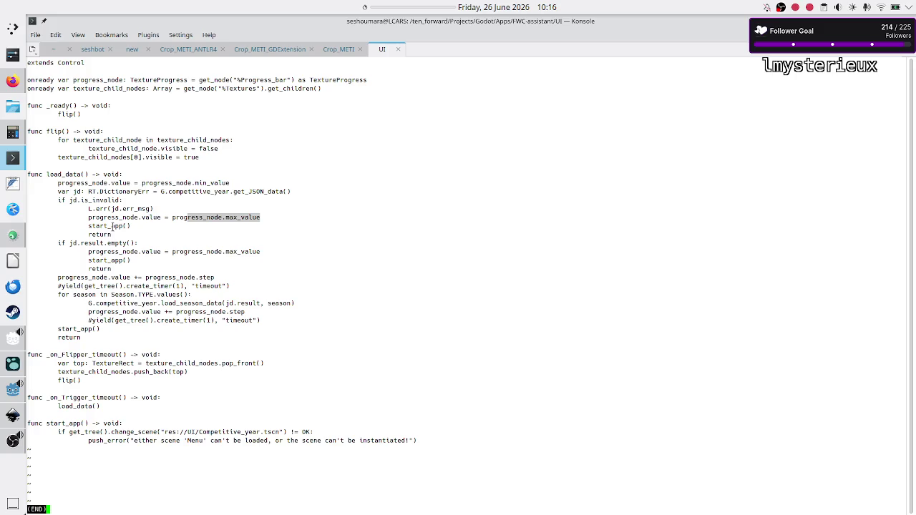
double_click(111, 242)
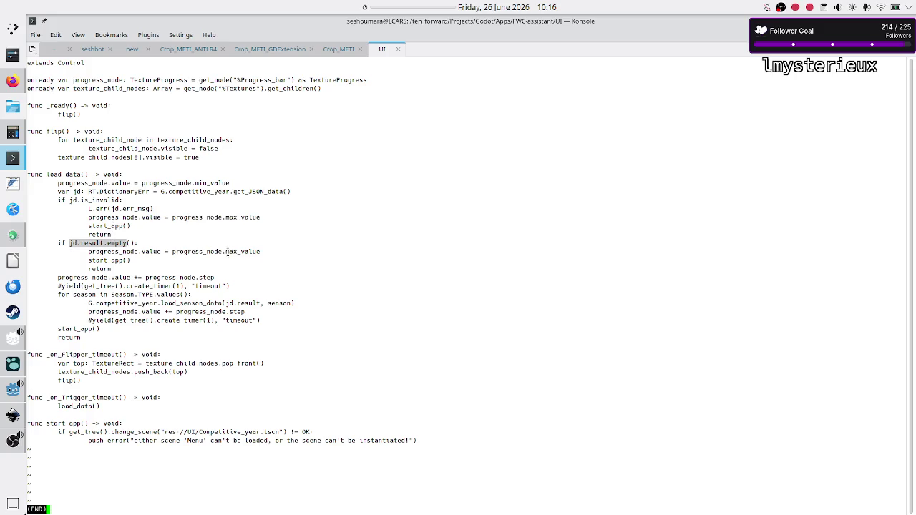
double_click(226, 251)
key("alt+Tab")
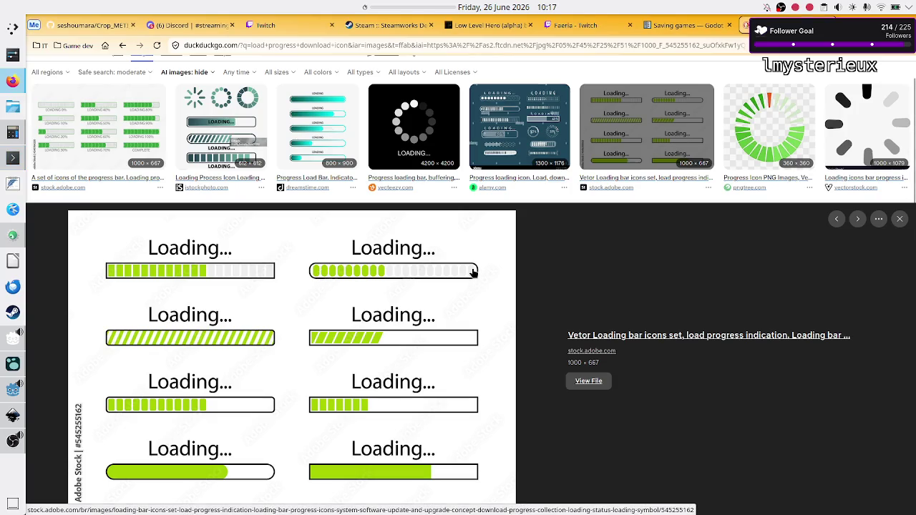
key("alt+Tab")
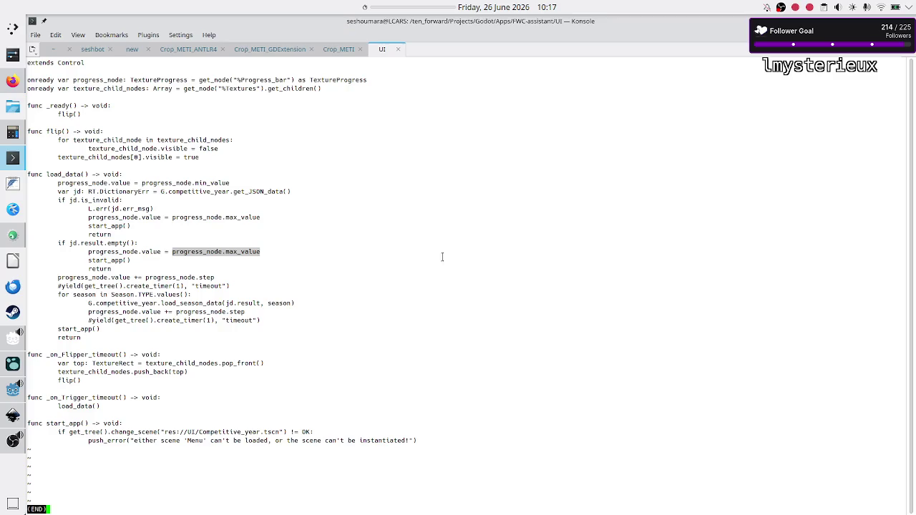
- Mark the start_app calls, the season-loading loop and the _on_Flipper_timeout handler
double_click(100, 259)
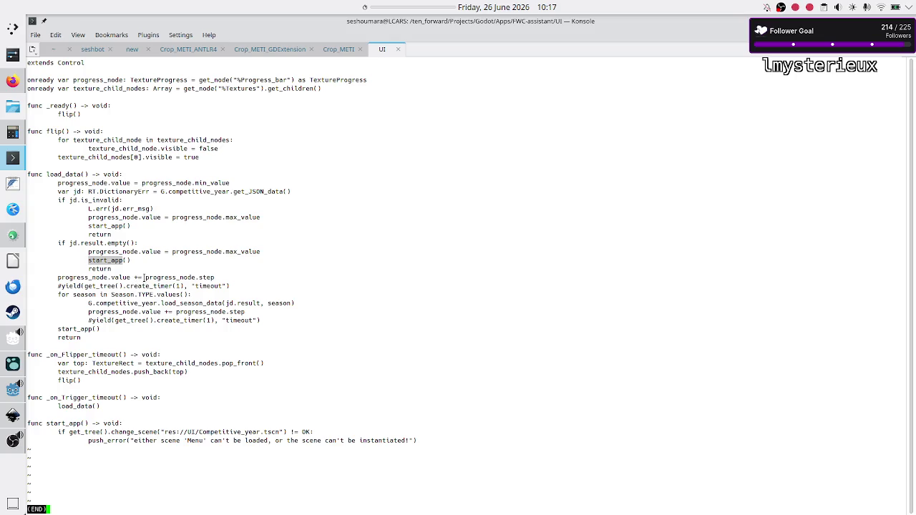
key("alt+Tab")
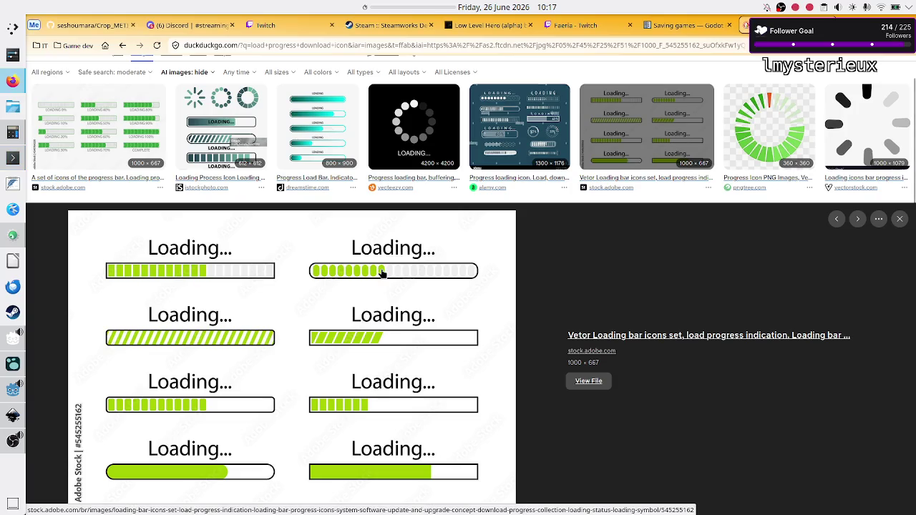
key("alt+Tab")
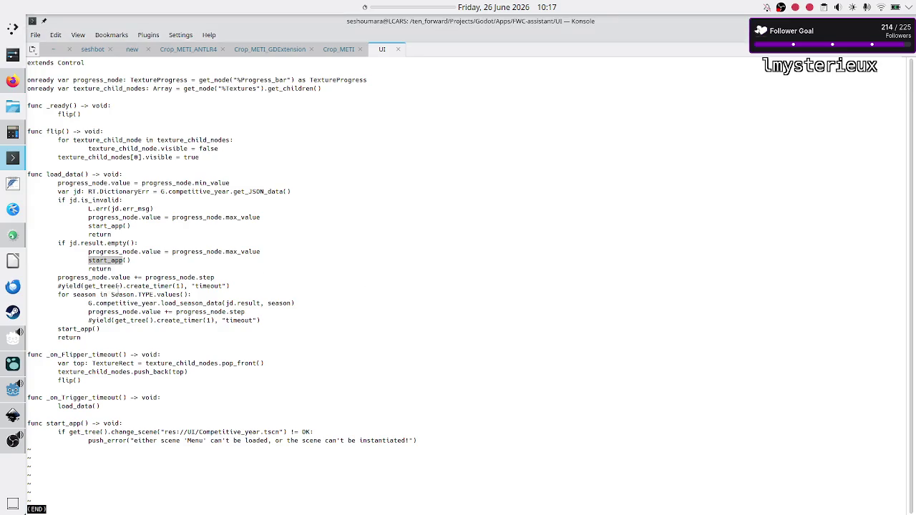
left_click(132, 300)
left_click_drag(132, 299, 228, 303)
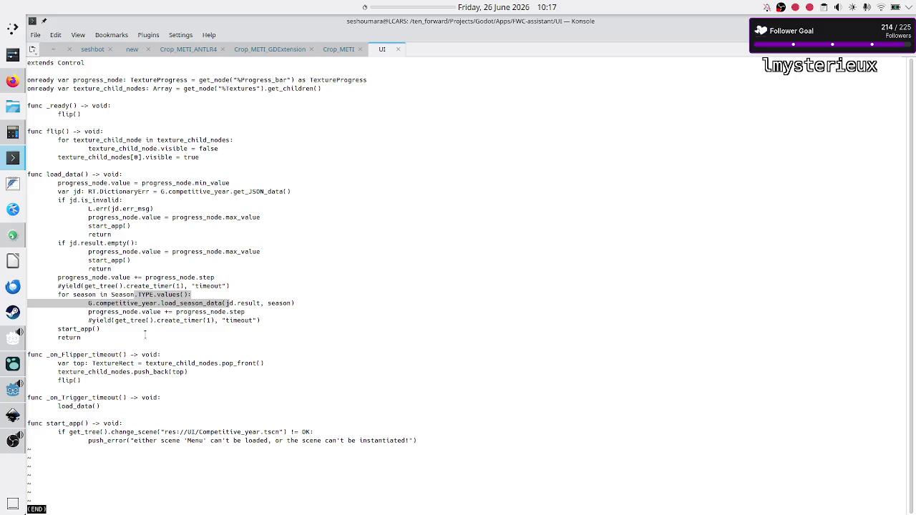
double_click(89, 331)
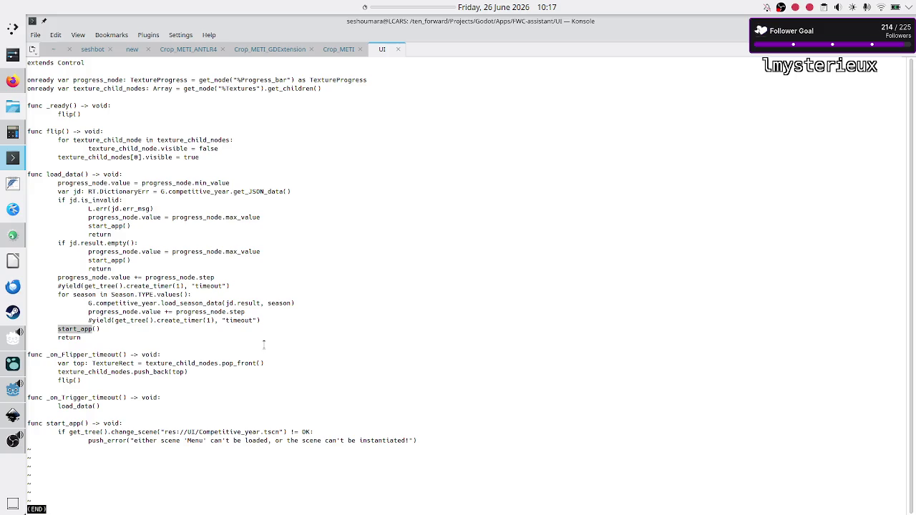
double_click(79, 354)
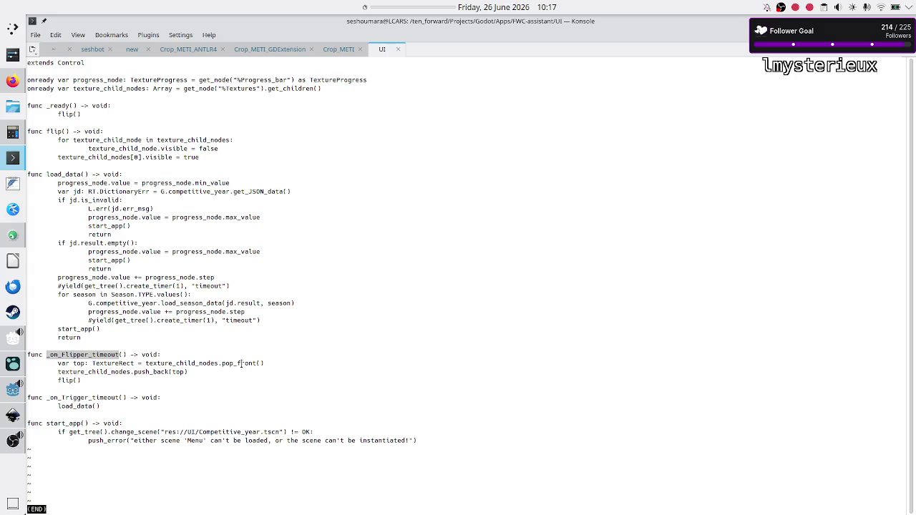
double_click(75, 355)
left_click(109, 380)
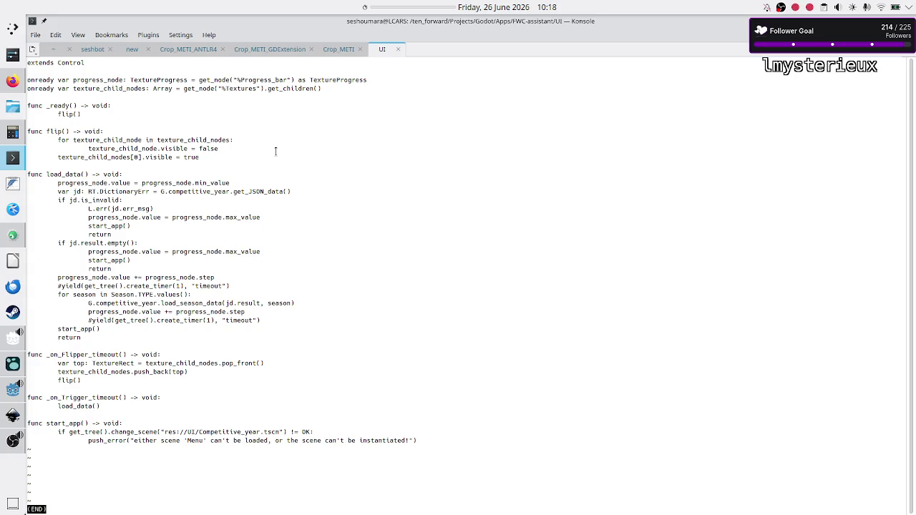
- Close the script and open Load_screen.tscn in less, scrolling to its node list
key("q")
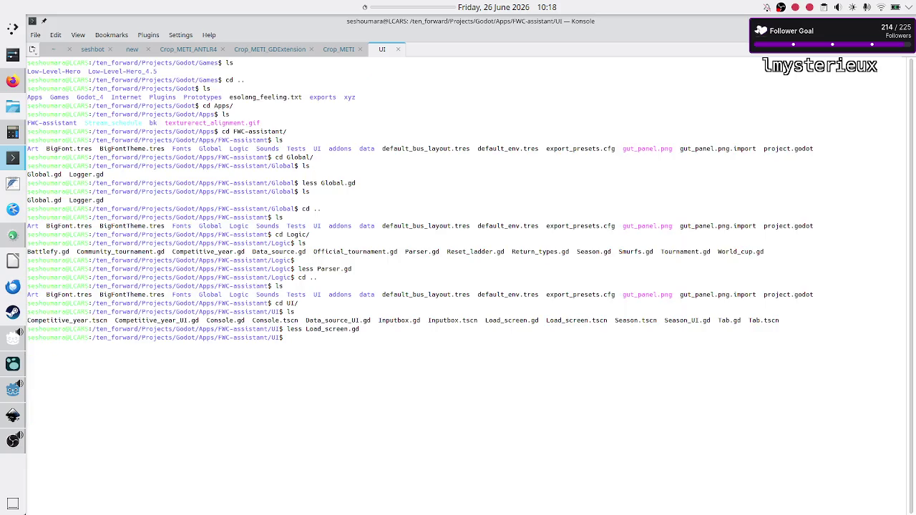
type("less ")
type("Load_screen.tscn")
key("Return")
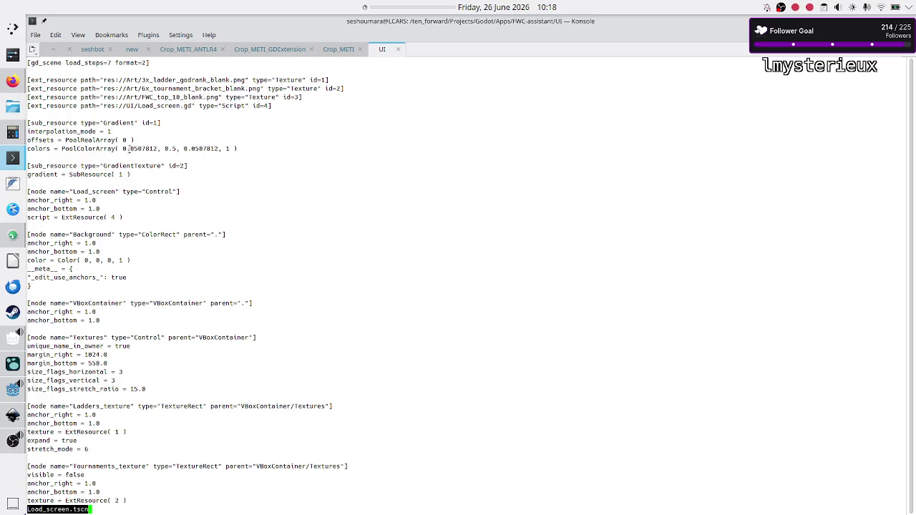
scroll(123, 157, "down", 2)
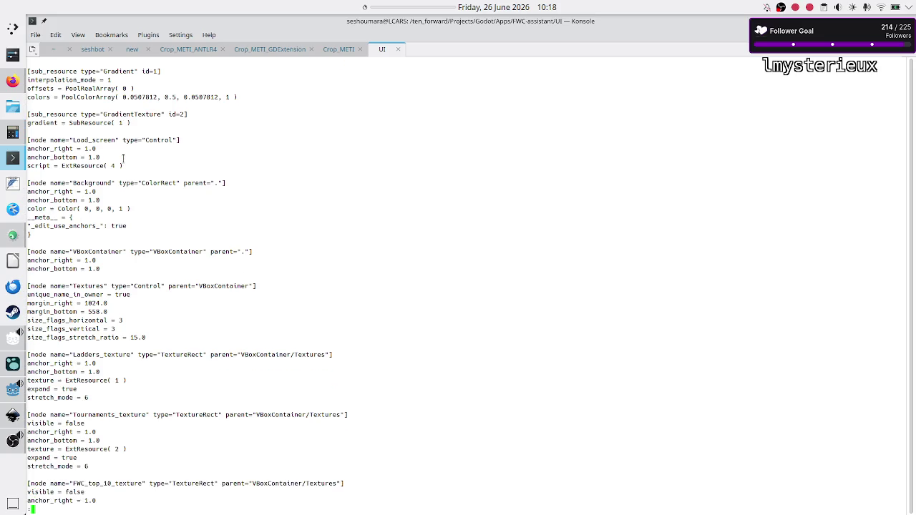
scroll(124, 158, "down", 9)
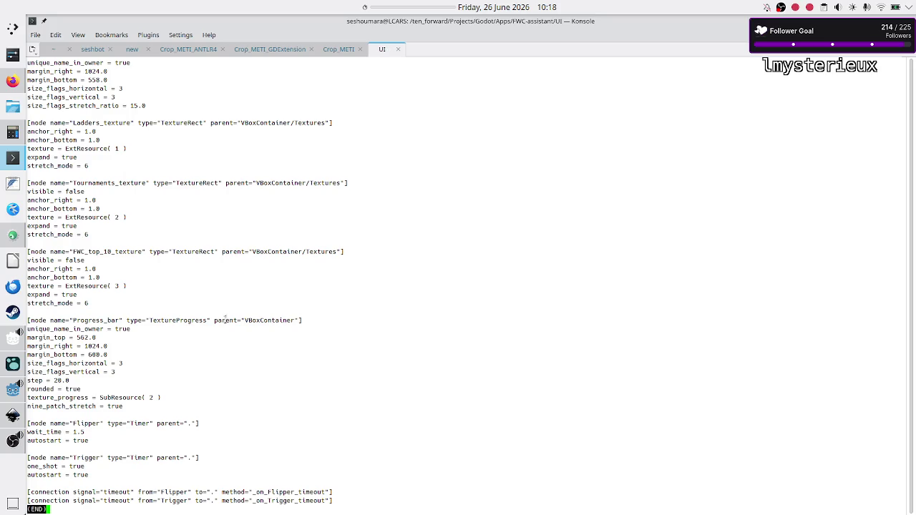
- Mark the Progress_bar TextureProgress, Flipper and Trigger timer nodes, then reopen Load_screen.gd
double_click(182, 321)
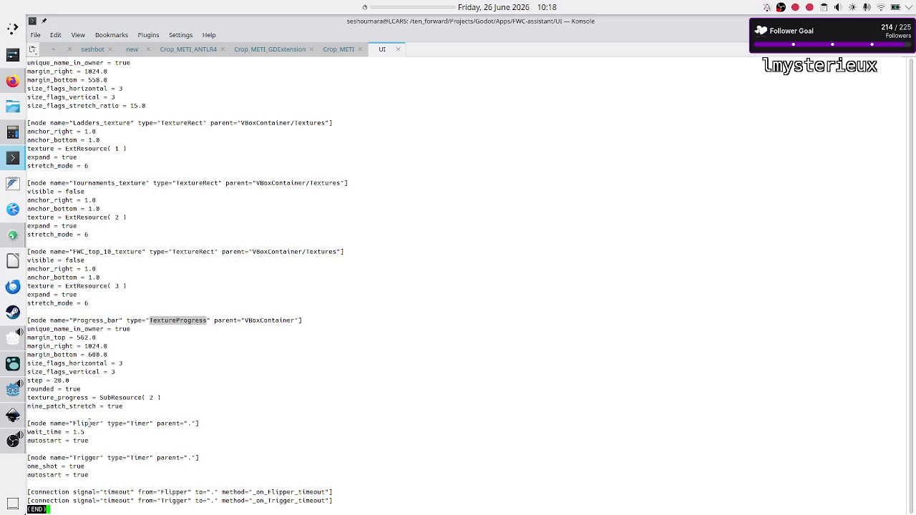
double_click(86, 423)
double_click(140, 423)
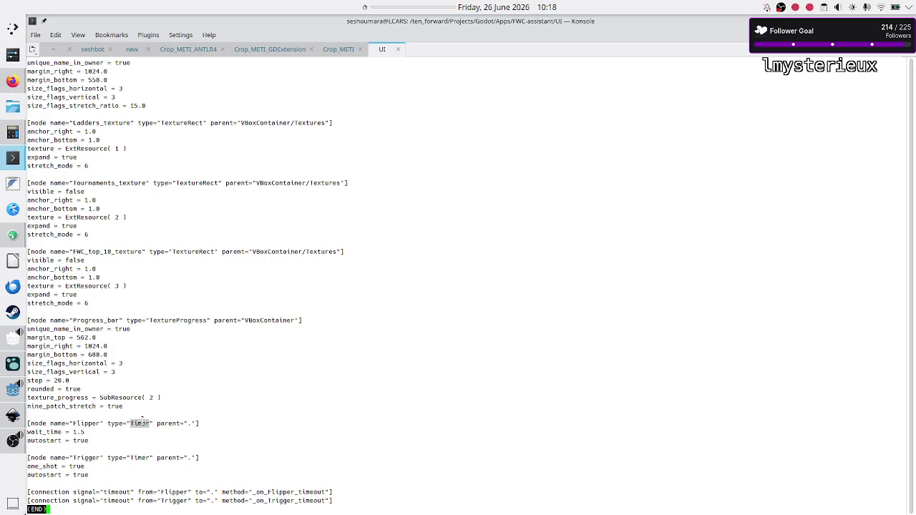
double_click(87, 458)
left_click(275, 420)
key("q")
key("Up")
key("Up")
key("Return")
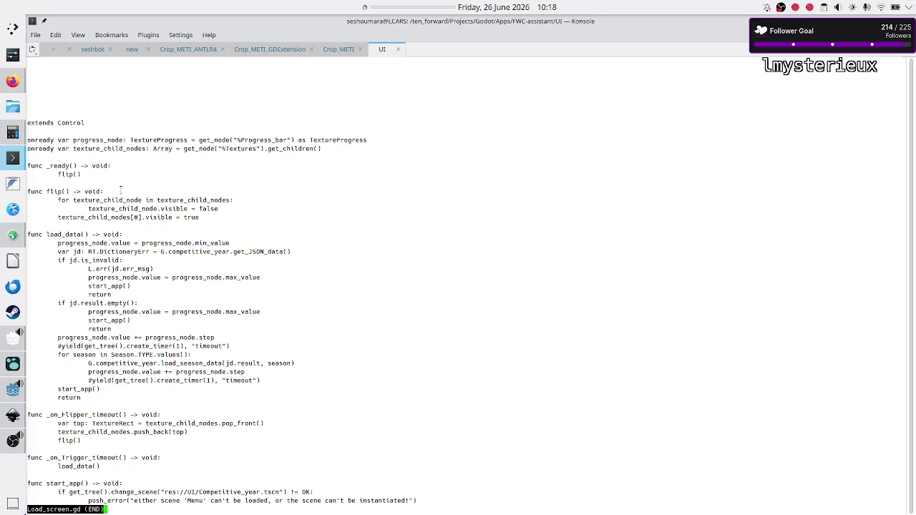
- Highlight the _on_Trigger_timeout handler and its load_data call in Load_screen.gd
double_click(74, 456)
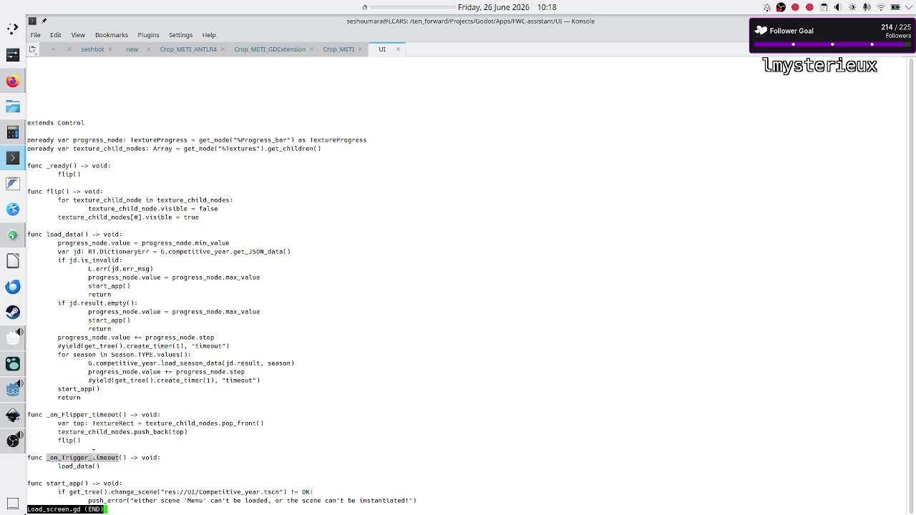
key("ctrl+c")
double_click(77, 465)
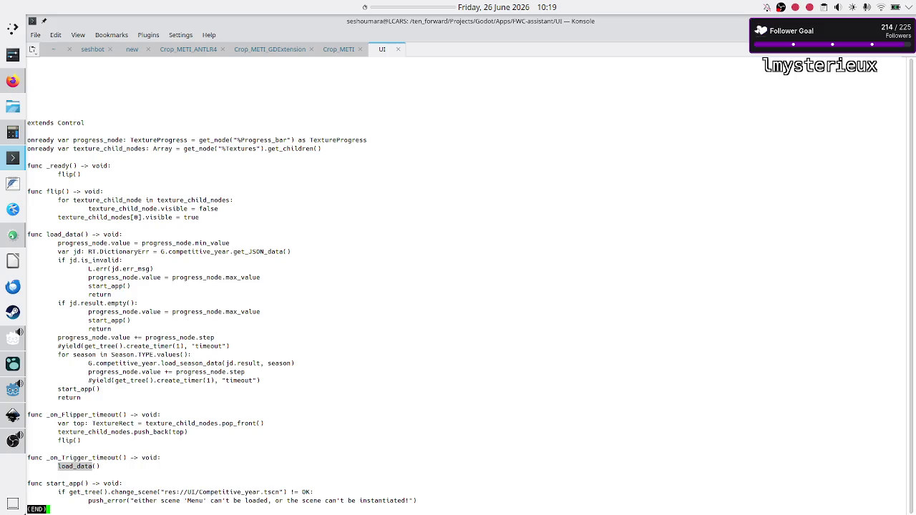
left_click(82, 472)
double_click(78, 466)
- Select _on_Flipper_timeout, then quit the pager and enter 'less Load_screen.tscn'
double_click(104, 415)
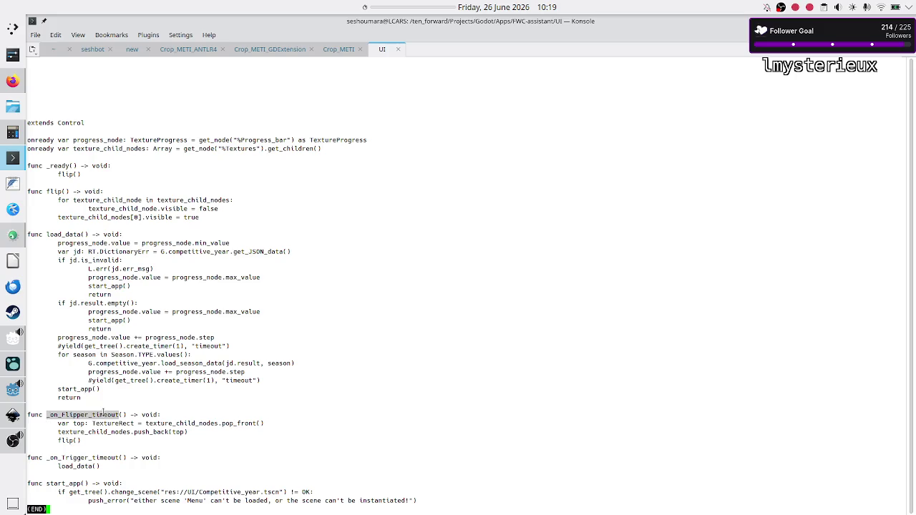
left_click(74, 446)
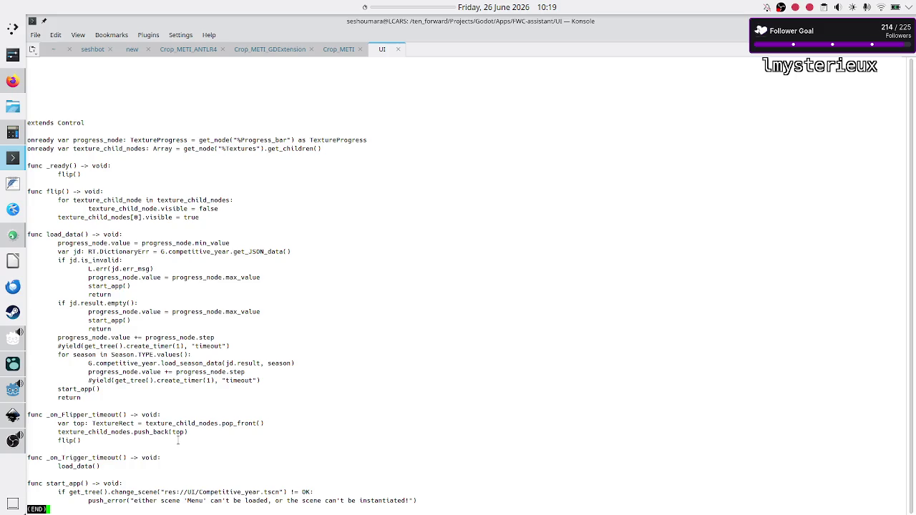
type("qless Load_screen.tscn")
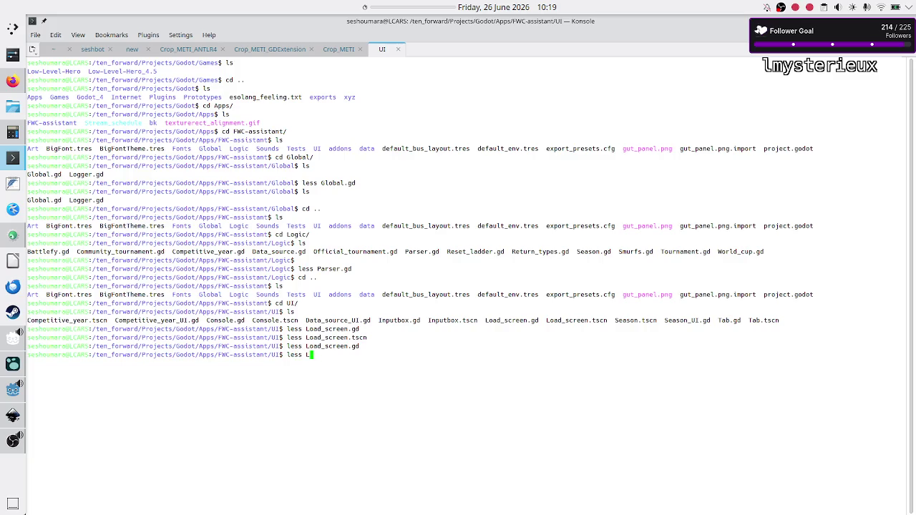
- View Load_screen.tscn to its end and select the Trigger timer's one_shot = true line
key("Return")
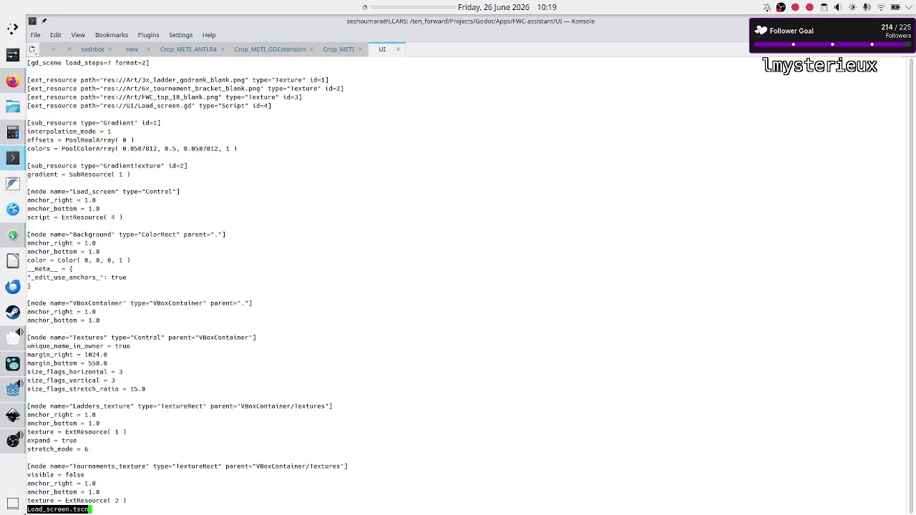
scroll(147, 462, "down", 9)
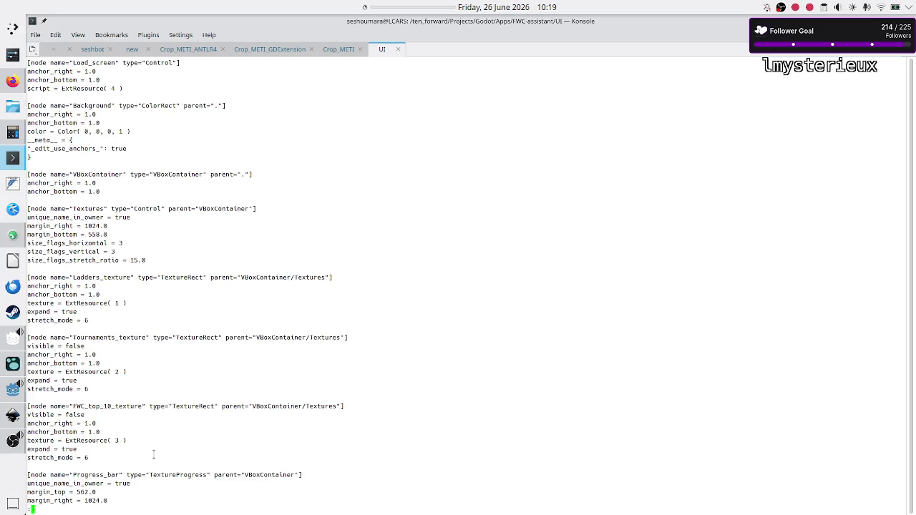
scroll(198, 367, "down", 2)
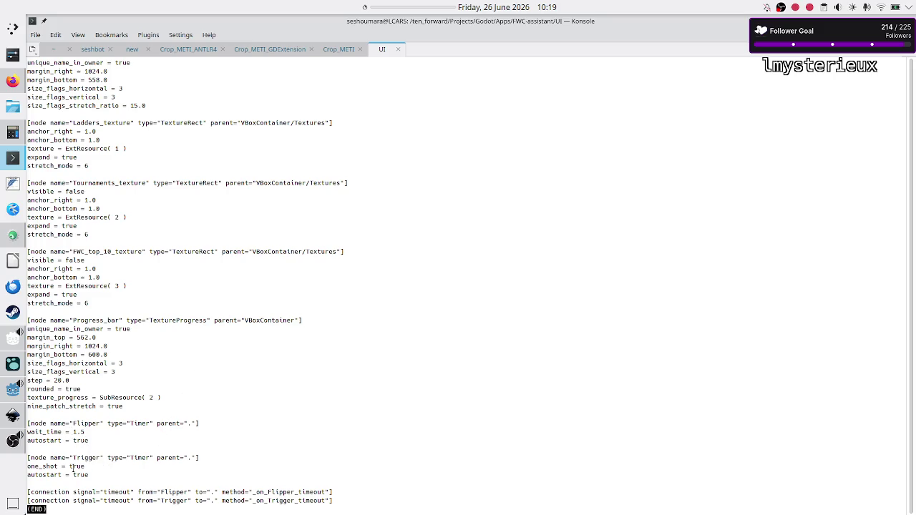
left_click_drag(28, 466, 88, 467)
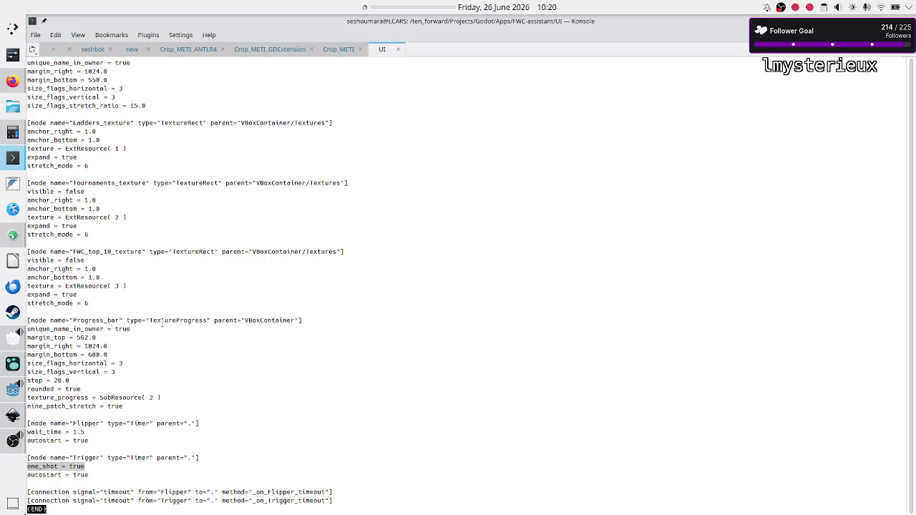
- Pick out the TextureProgress type and Trigger node name, then return to the browser's loading-bar images
double_click(174, 320)
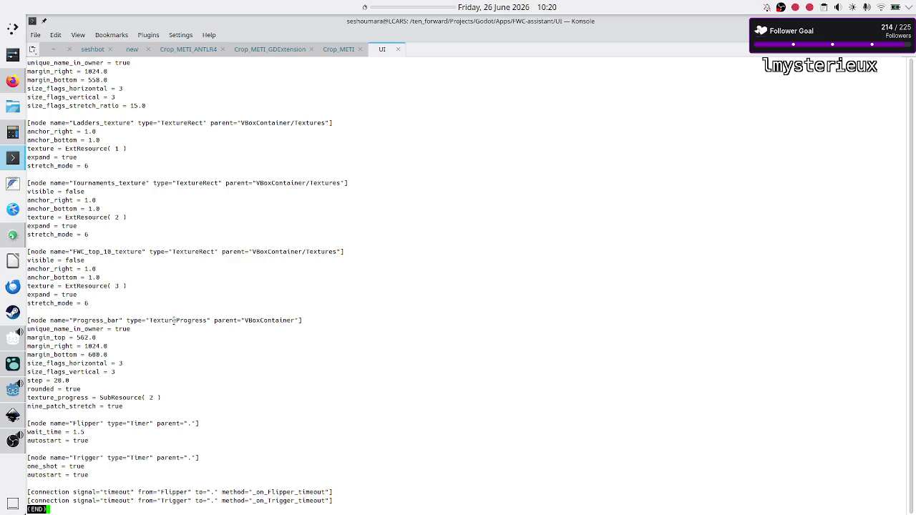
left_click(59, 466)
double_click(89, 458)
left_click(143, 415)
scroll(143, 415, "up", 1)
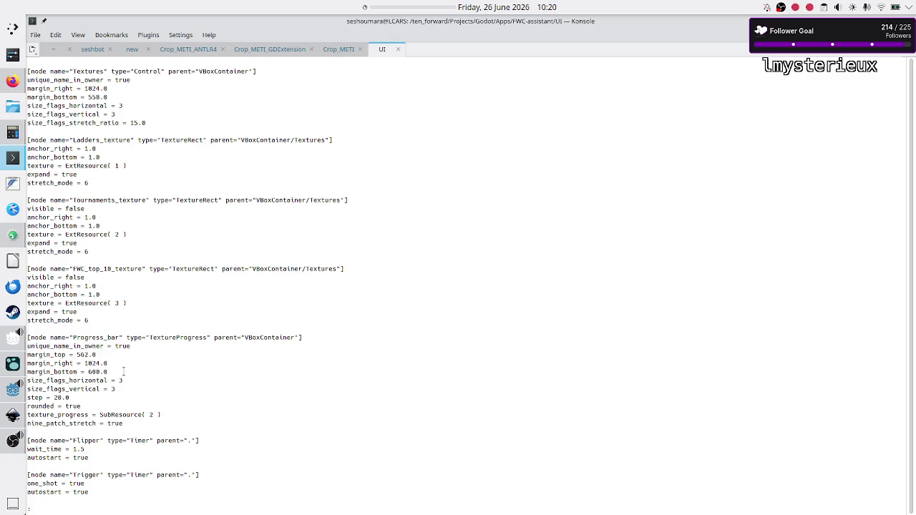
double_click(189, 338)
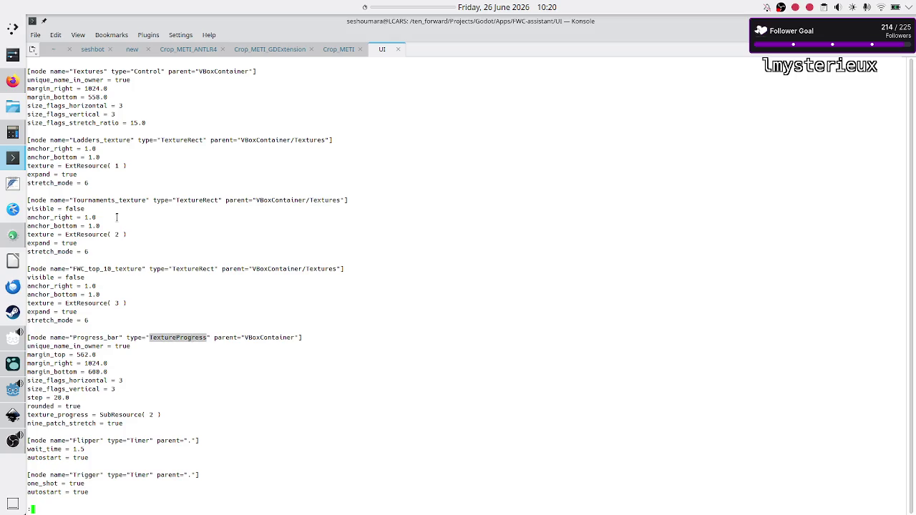
left_click(13, 81)
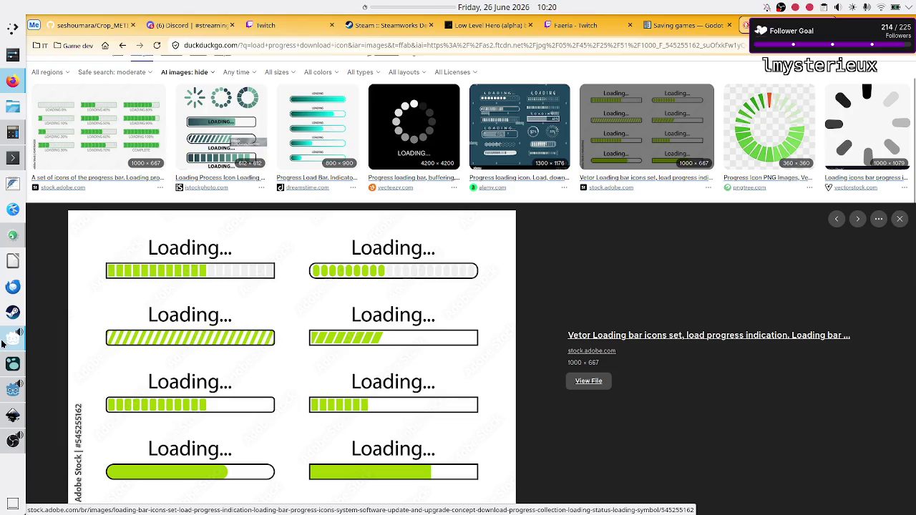
- Bring the Godot editor forward and scroll GameDataParser.gd to the save_slot_data parsing line
mouse_move(4, 344)
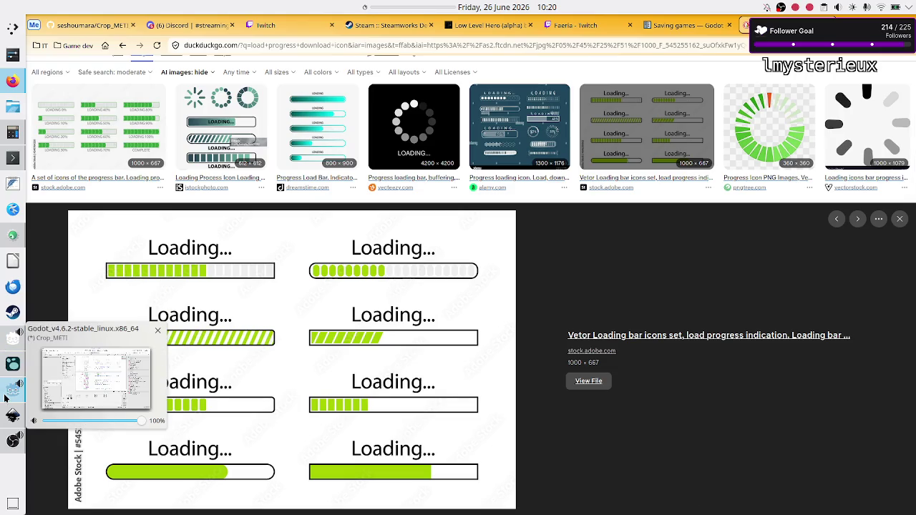
left_click(13, 390)
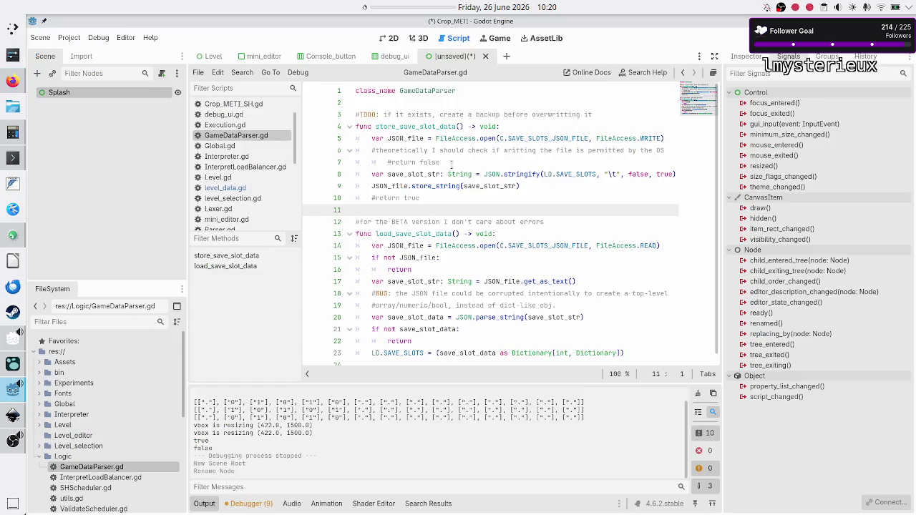
scroll(413, 225, "down", 1)
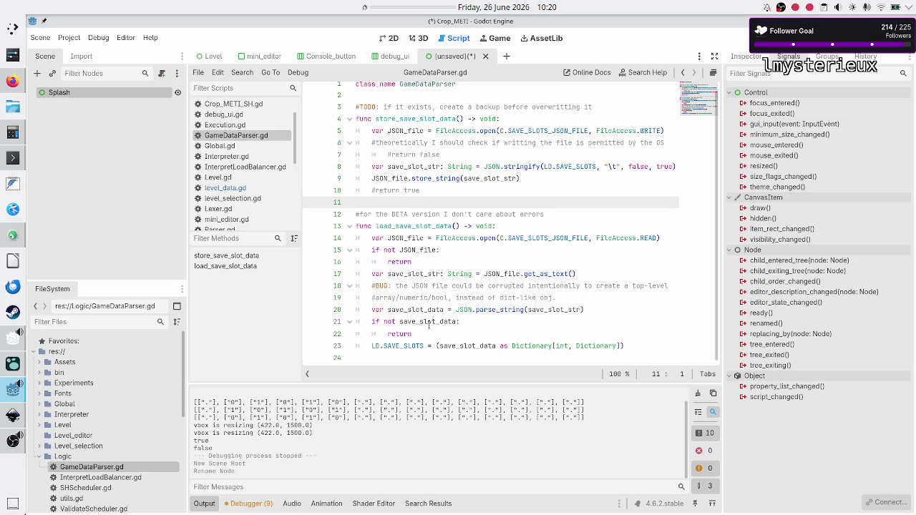
left_click_drag(371, 309, 604, 308)
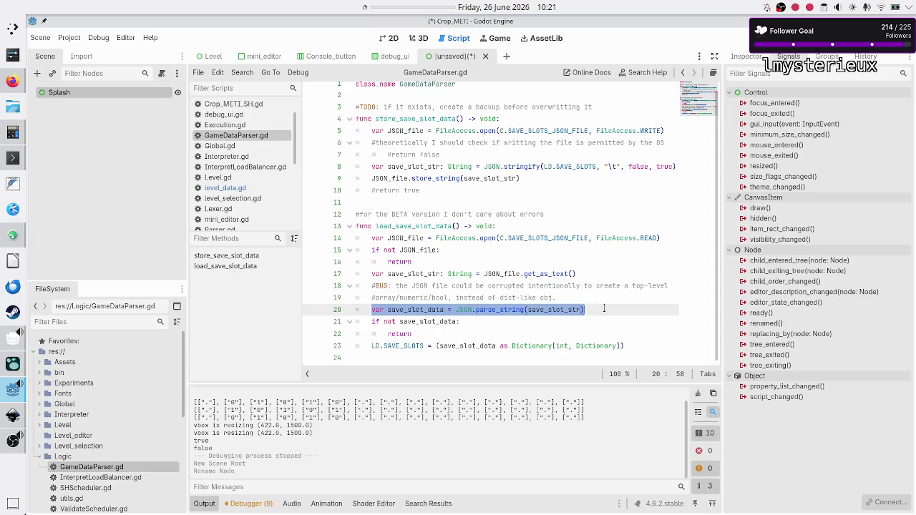
- Select line 20's save_slot_data parsing code, comparing it with the browser's images, then deselect it
key("alt+Tab")
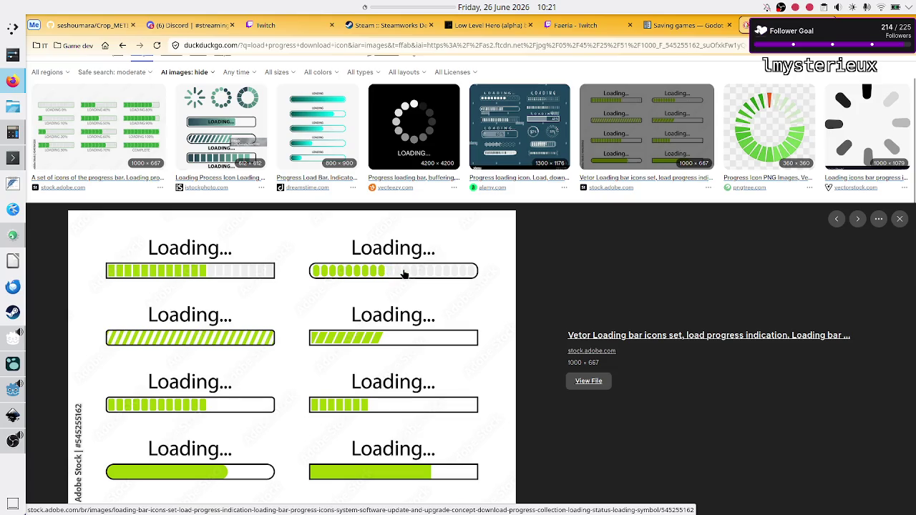
key("alt+Tab")
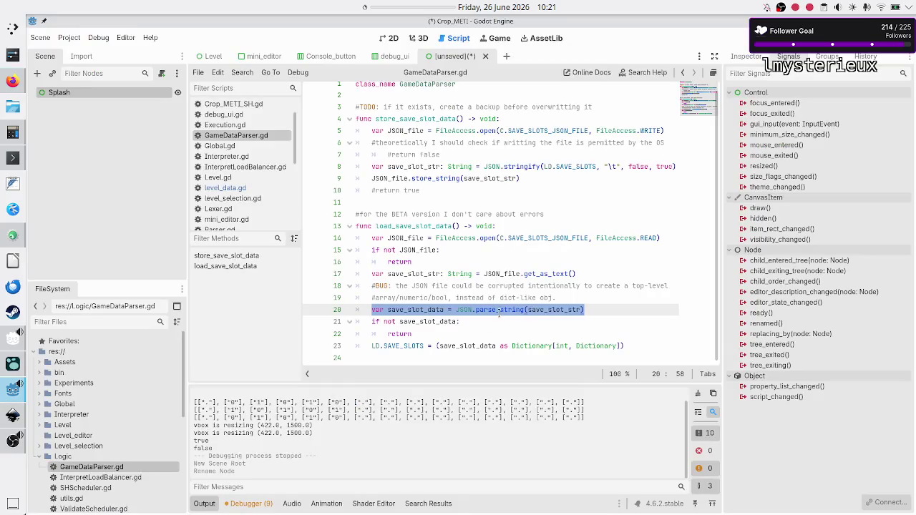
left_click(505, 309)
left_click_drag(597, 309, 368, 309)
key("alt+Tab")
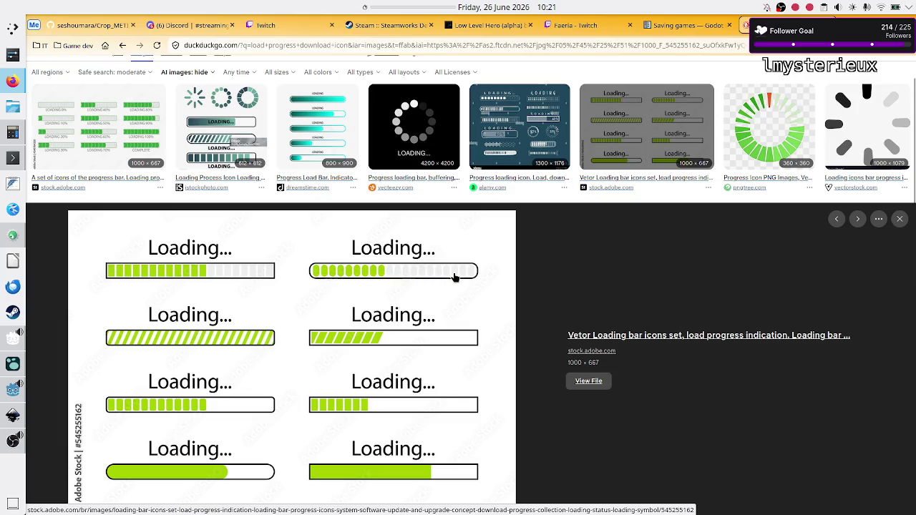
key("alt+Tab")
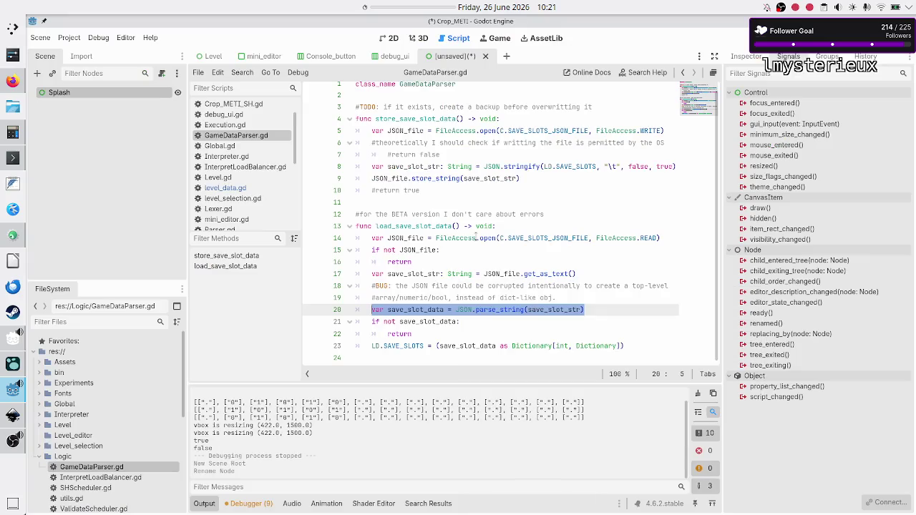
key("alt+Tab")
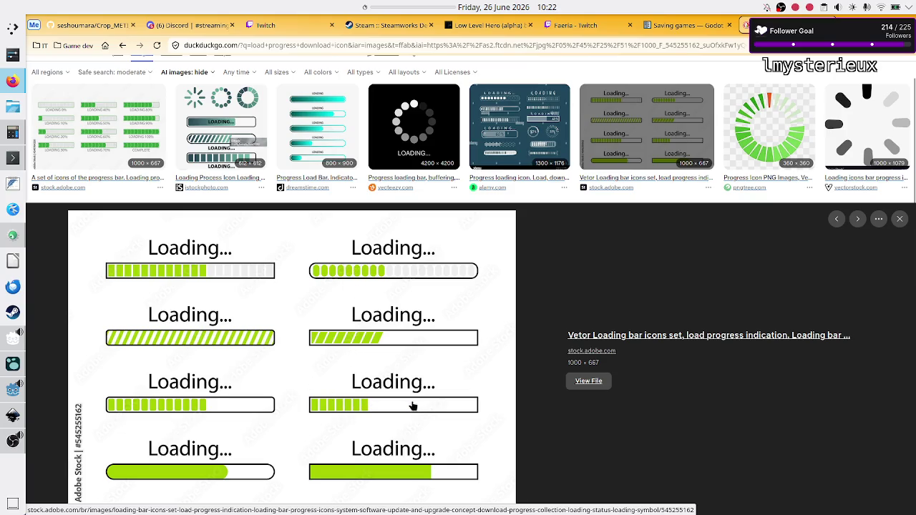
key("alt+Tab")
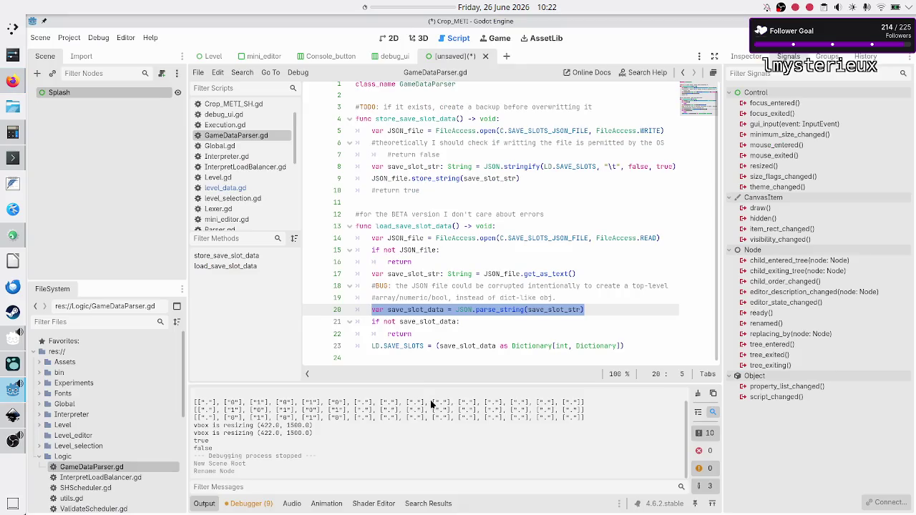
left_click(511, 309)
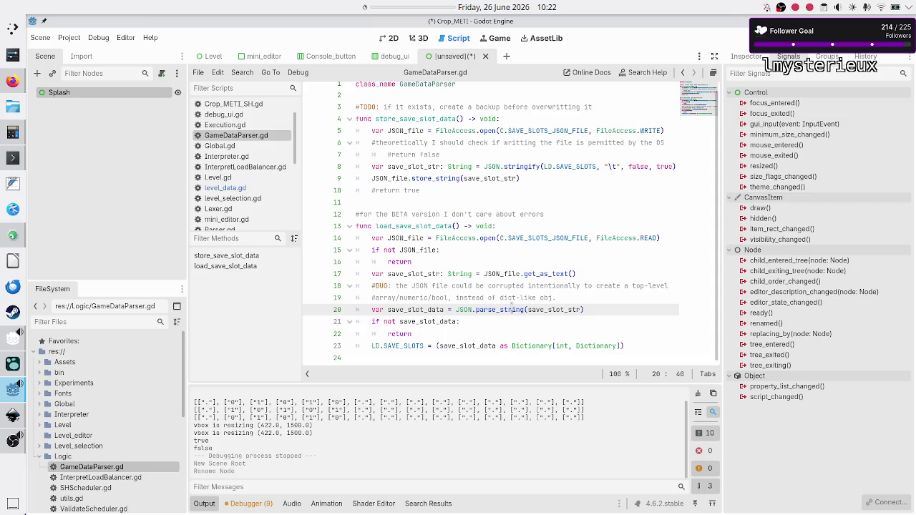
- Rename the root node from Splash to Splash_loader
left_click(122, 110)
left_click(94, 89)
key("F2")
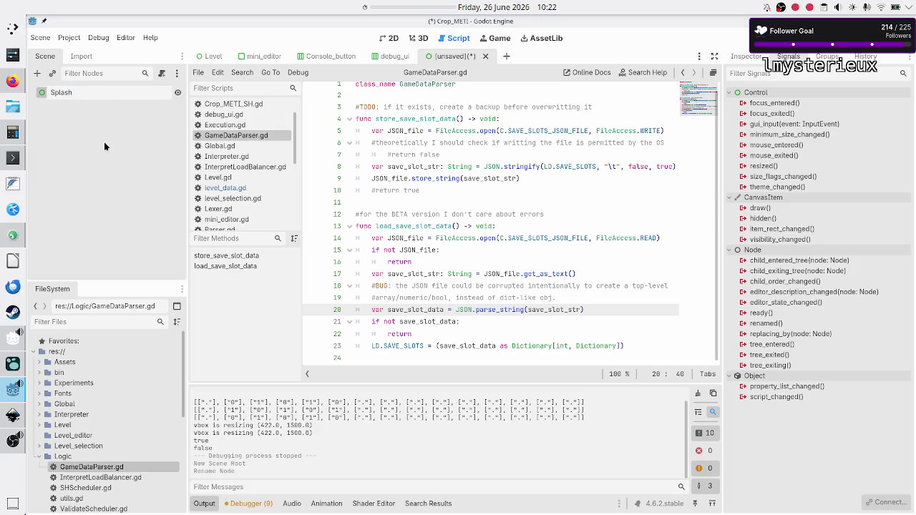
type("_")
type("loader")
key("Return")
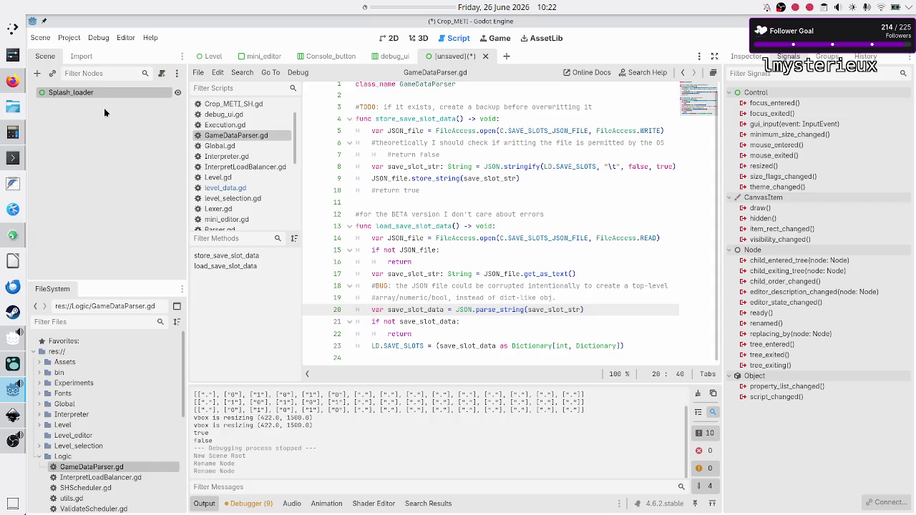
- Save the scene as splash_loader.tscn in the Main_menu folder
left_click(386, 38)
key("ctrl+s")
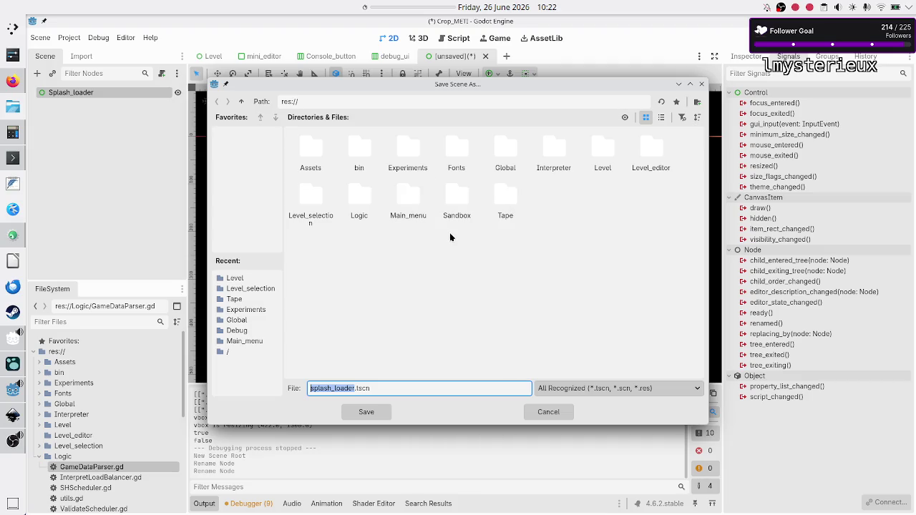
double_click(411, 206)
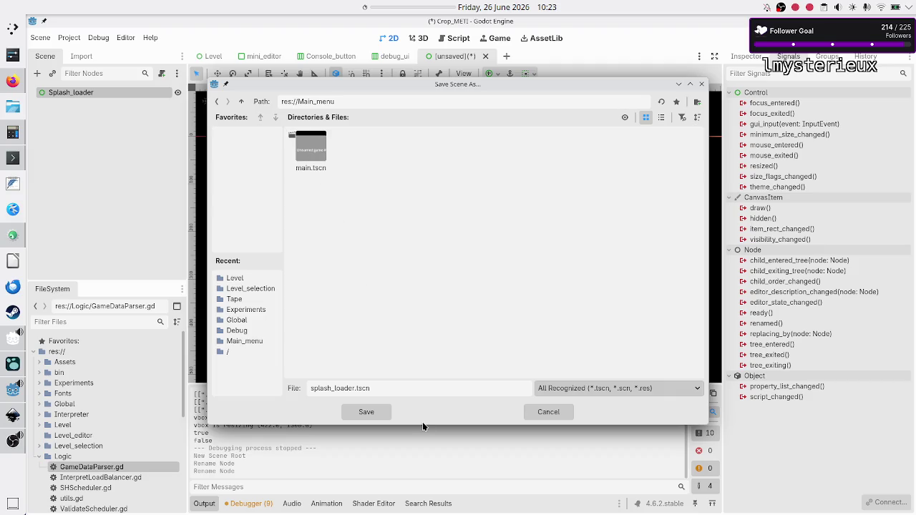
left_click(369, 412)
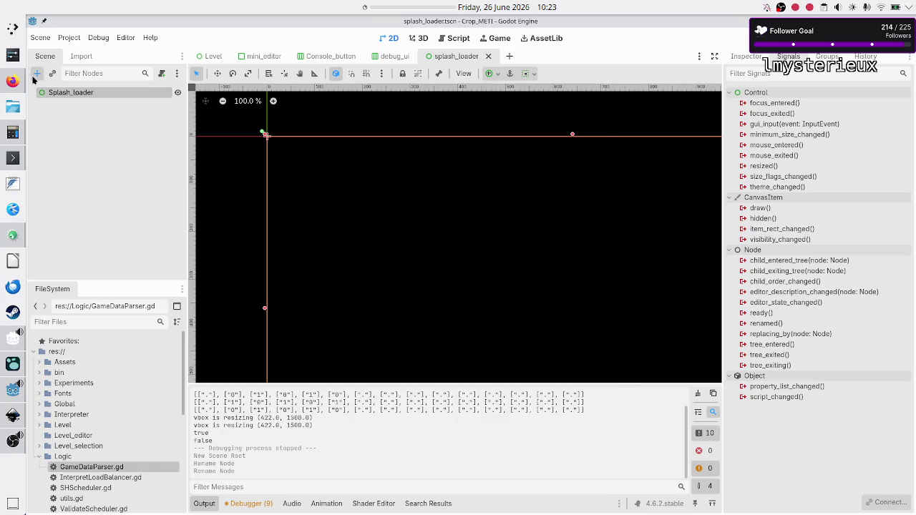
left_click(36, 74)
- Create a TextureRect child under Splash_loader and show its properties in the Inspector
type("texture")
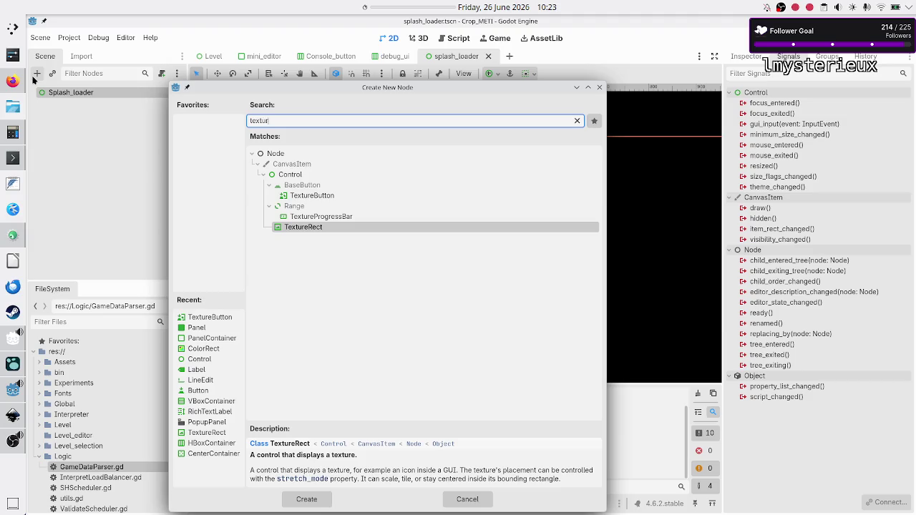
key("Up")
key("Up")
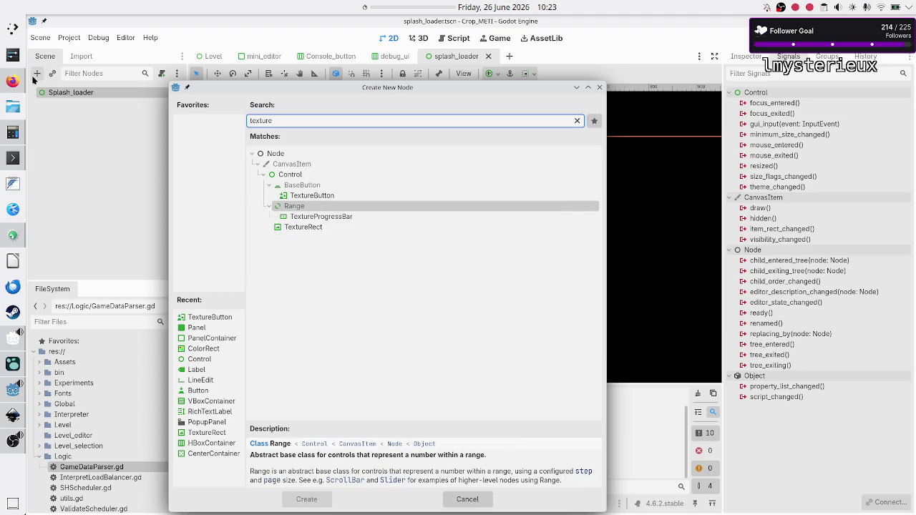
key("Down")
key("Down")
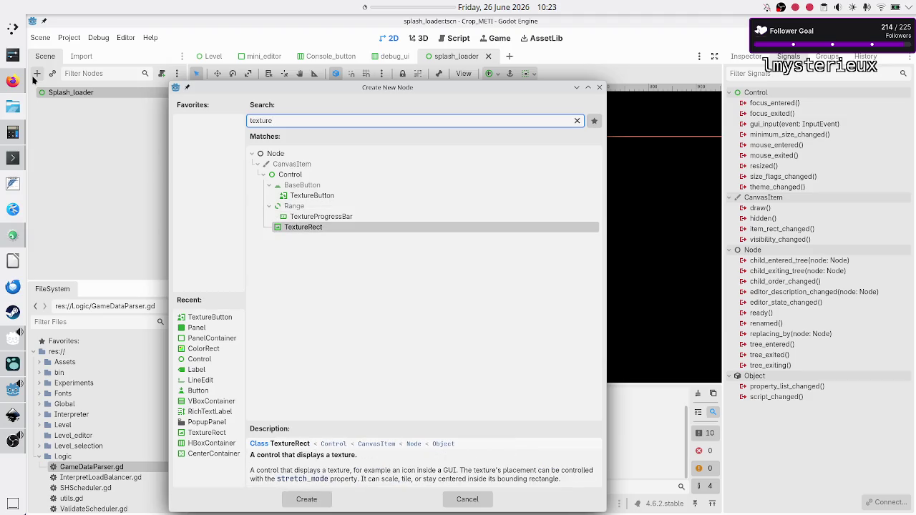
key("Return")
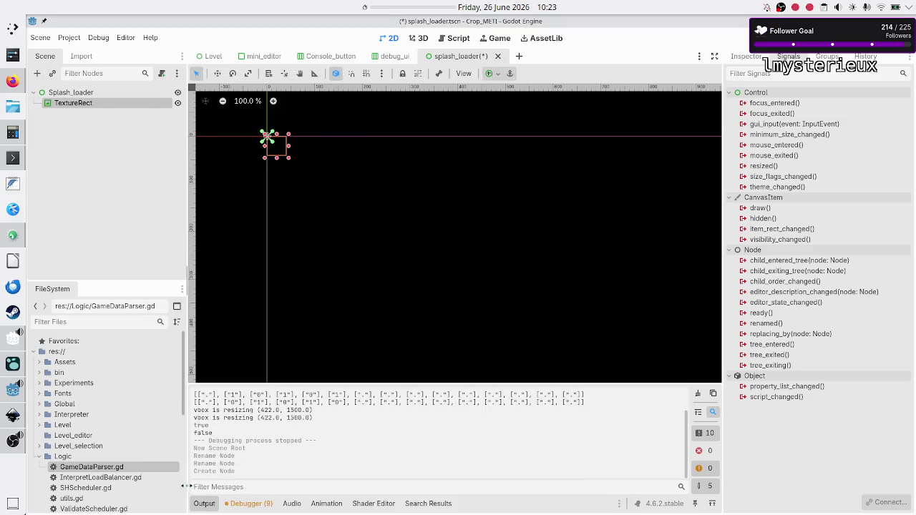
left_click(202, 503)
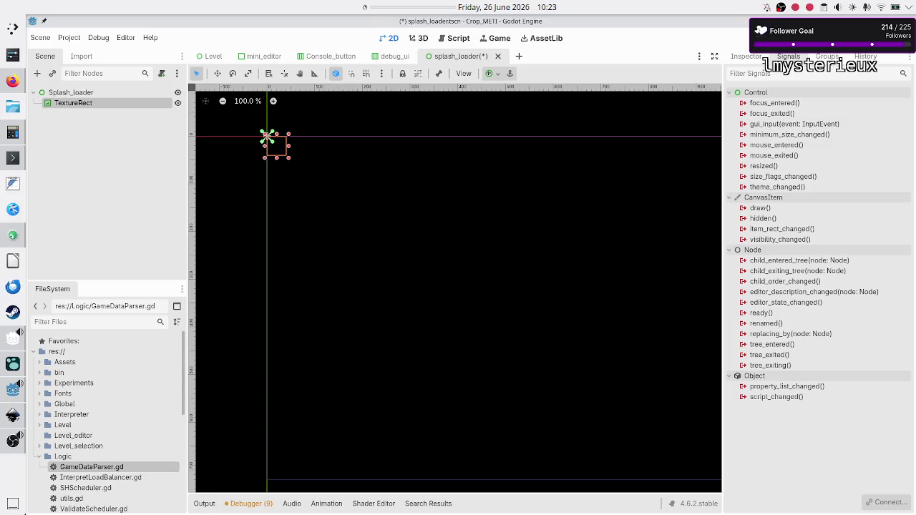
left_click(750, 57)
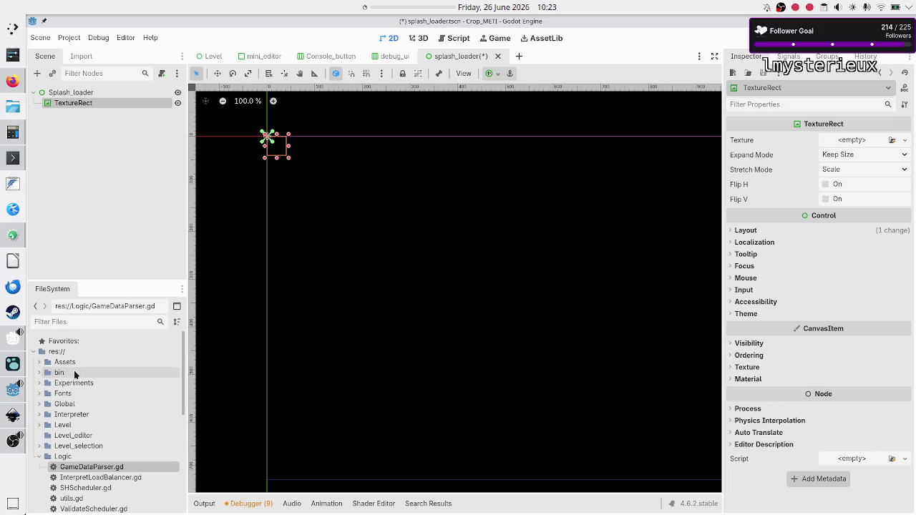
- Assign icon.svg from the FileSystem as the TextureRect's texture
scroll(75, 373, "down", 5)
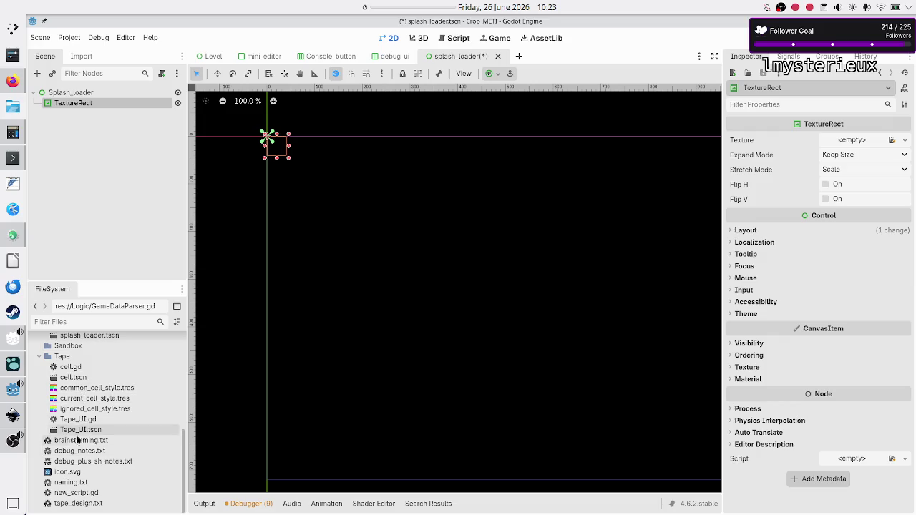
left_click(71, 473)
mouse_move(71, 475)
left_mouse_down()
mouse_move(214, 427)
mouse_move(358, 358)
mouse_move(654, 264)
mouse_move(843, 141)
left_mouse_up()
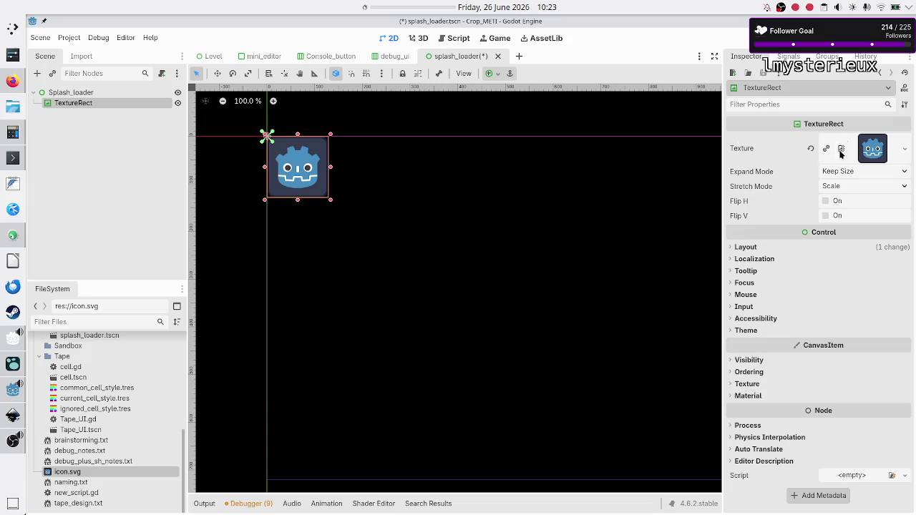
- Set Expand Mode to Ignore Size and Stretch Mode to Keep Aspect Centered
left_click(885, 173)
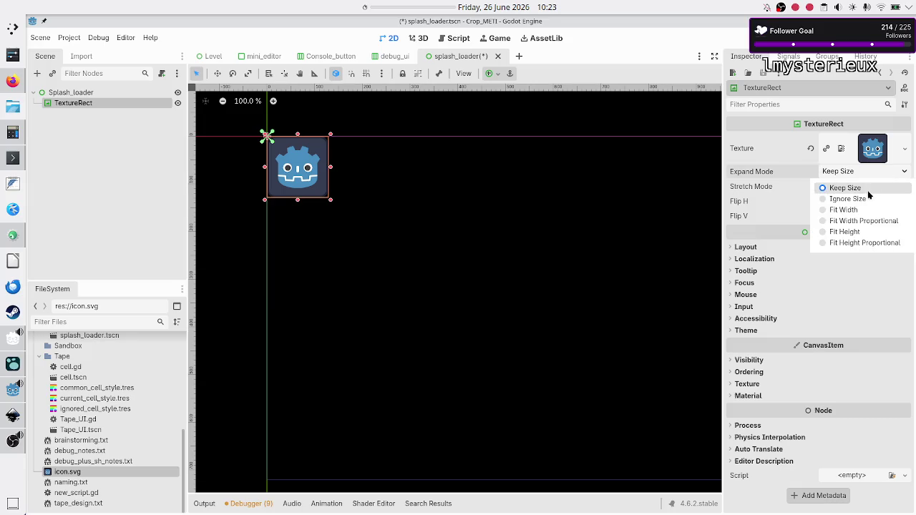
left_click(868, 199)
left_click(854, 188)
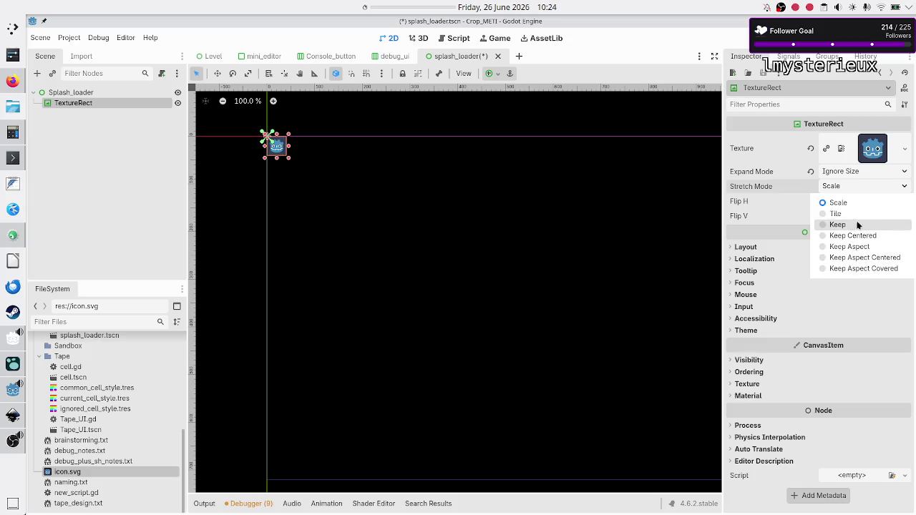
left_click(874, 259)
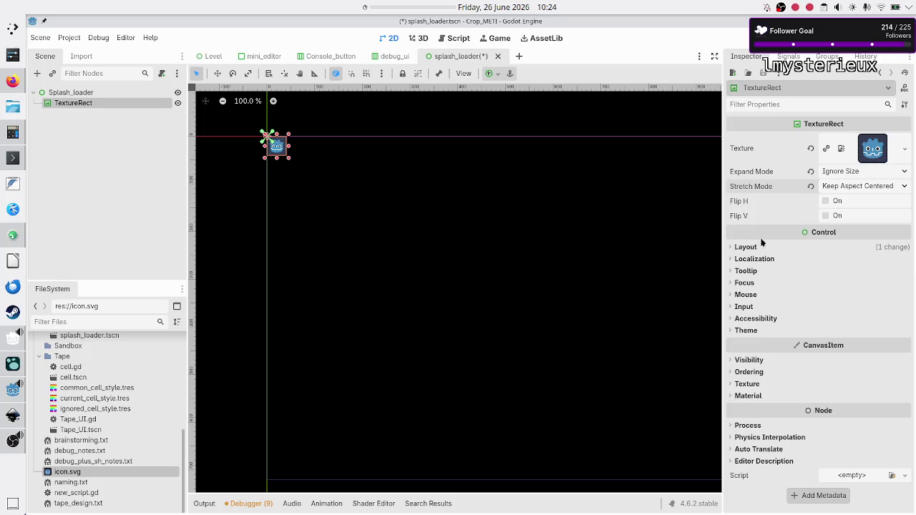
left_click(168, 173)
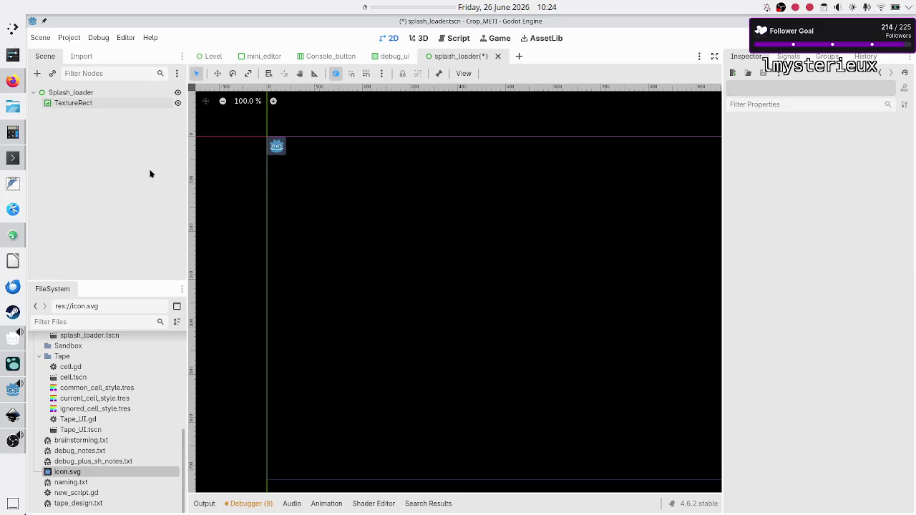
- Reselect the TextureRect in the Scene tree and expand its Layout section
left_click(109, 91)
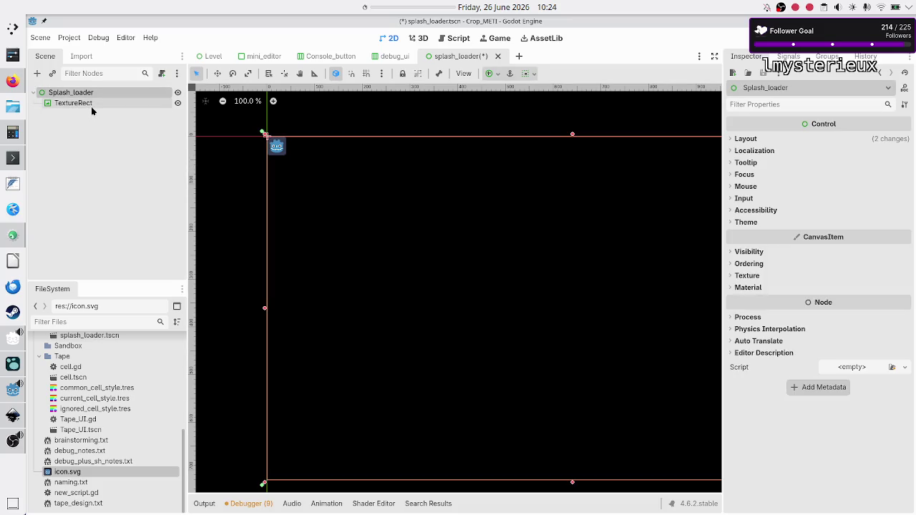
left_click(91, 104)
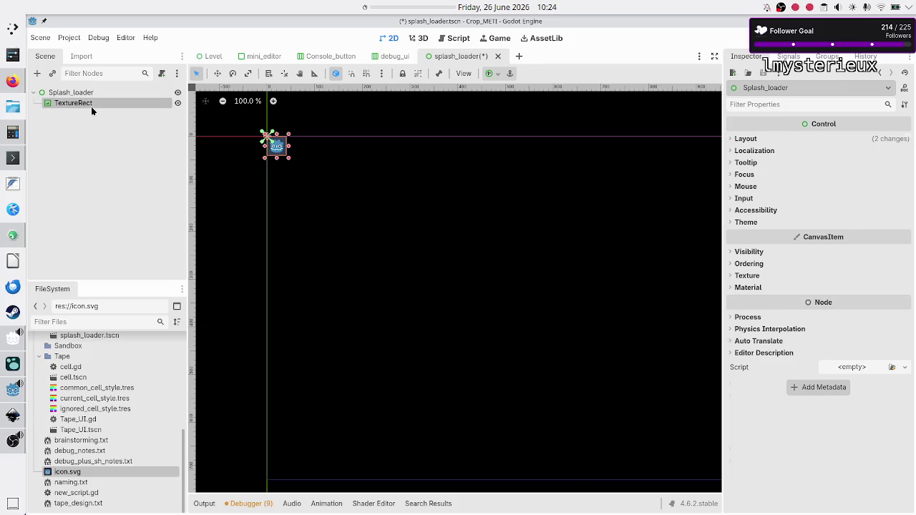
left_click(84, 93)
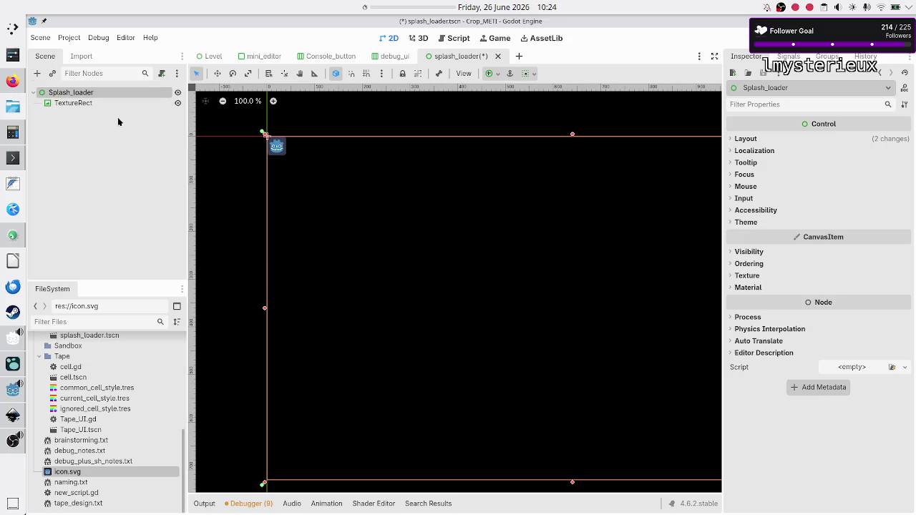
left_click(96, 104)
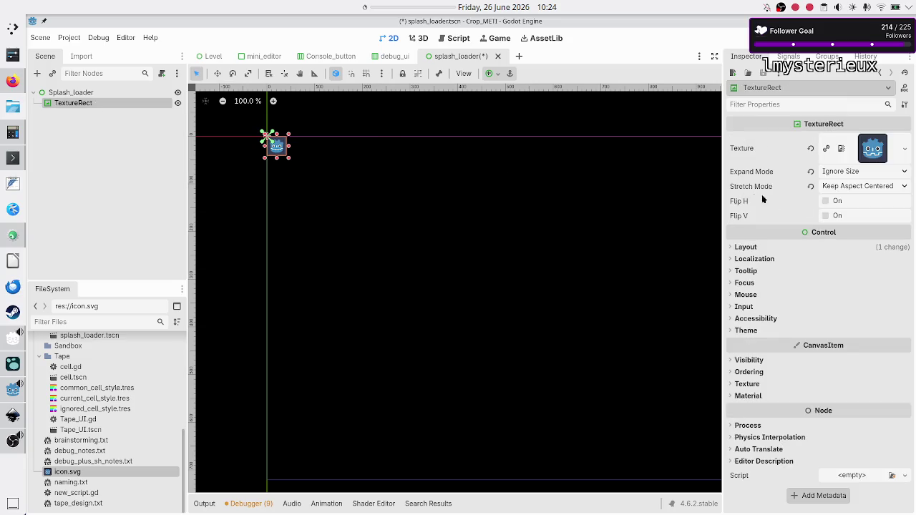
left_click(757, 247)
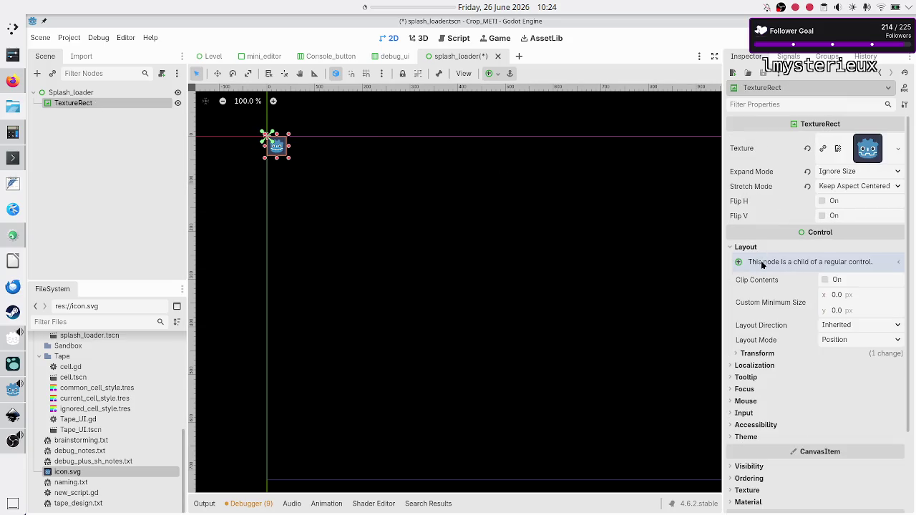
- Switch the layout mode to Anchors with a Custom preset and right/bottom offsets reset to 0
left_click(843, 339)
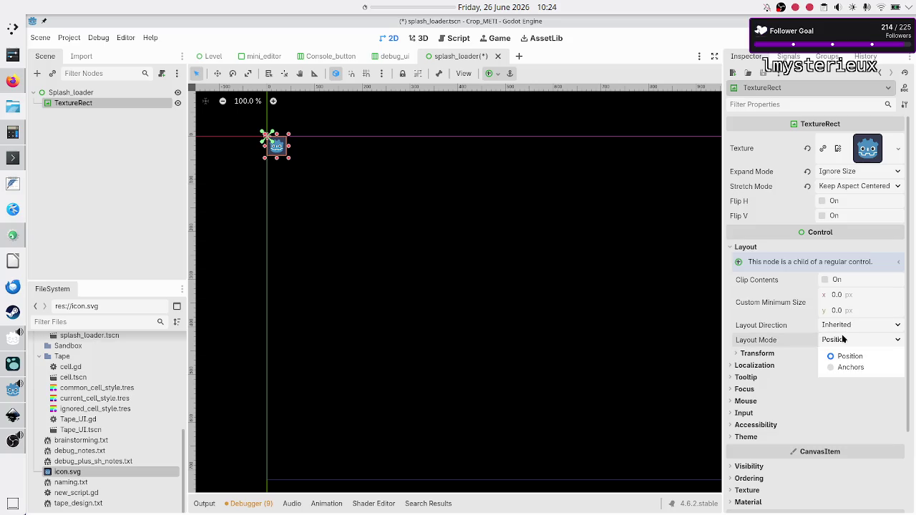
left_click(846, 366)
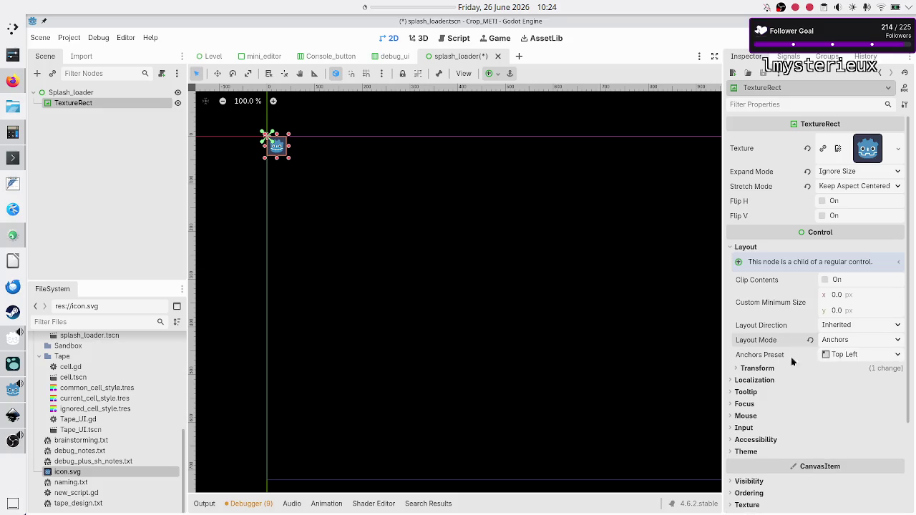
left_click(844, 355)
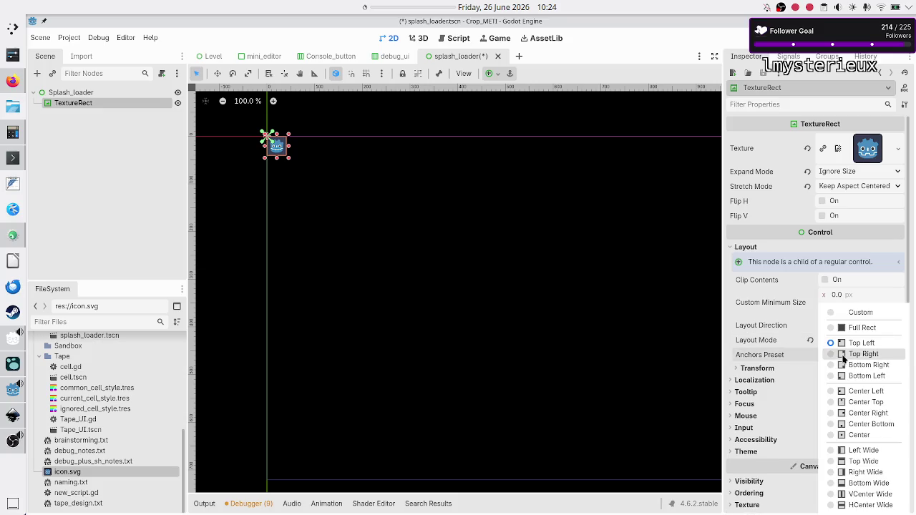
left_click(851, 316)
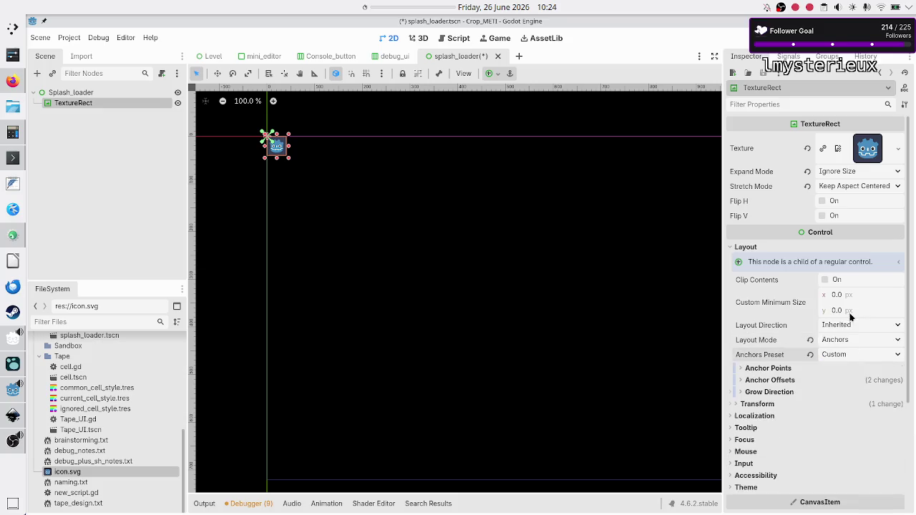
left_click(795, 382)
left_click(780, 368)
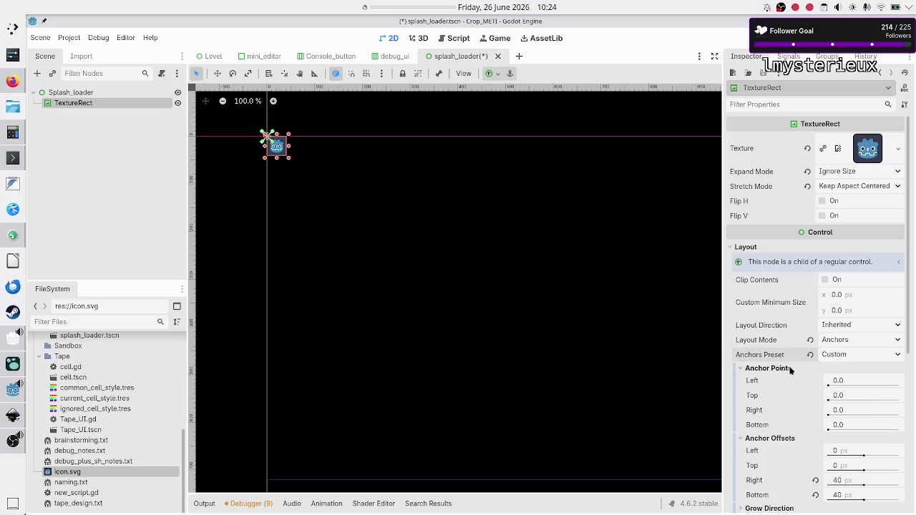
left_click(816, 480)
left_click(816, 495)
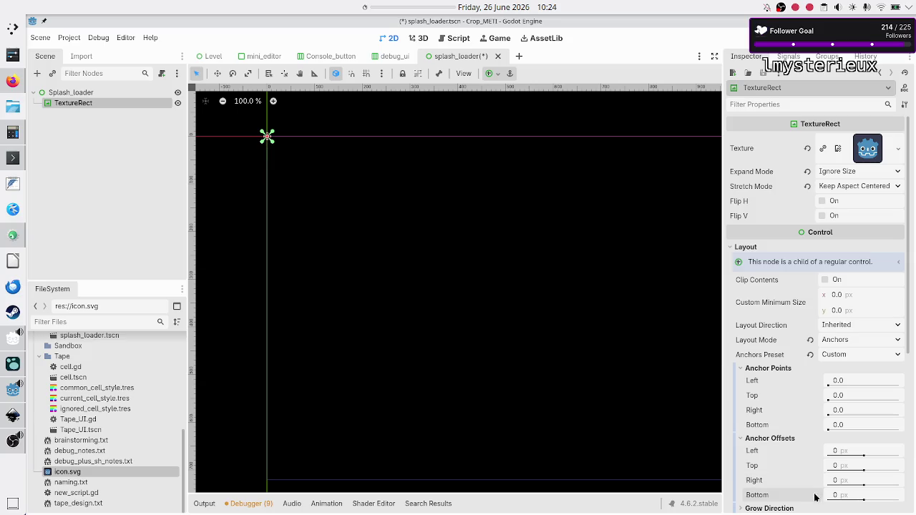
- Set the anchors to Left 0.2, Top 0.2, Right 0.8 and Bottom 0.8
left_click(848, 385)
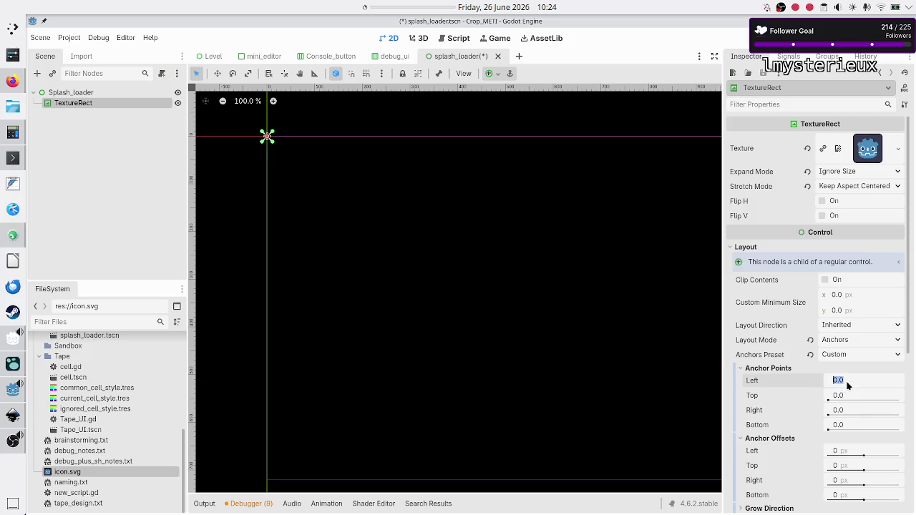
type("0.2")
key("Return")
left_click(848, 408)
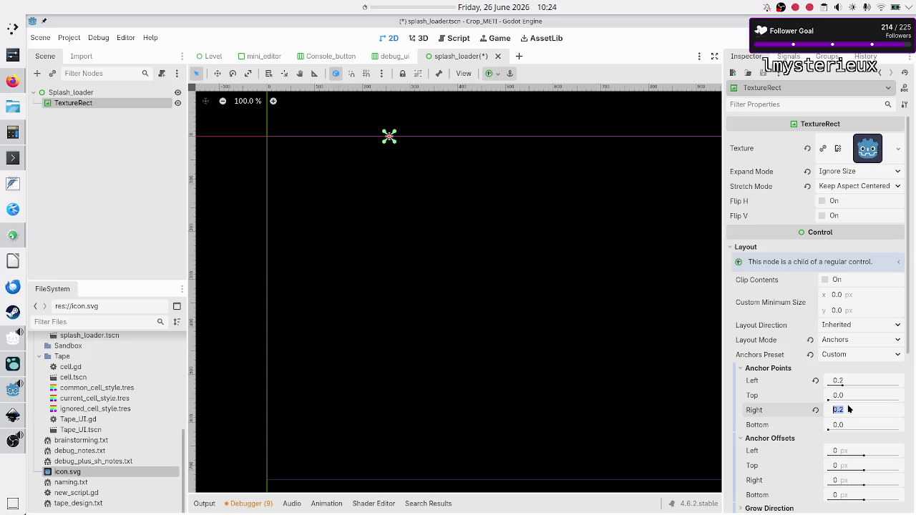
type("8")
key("Return")
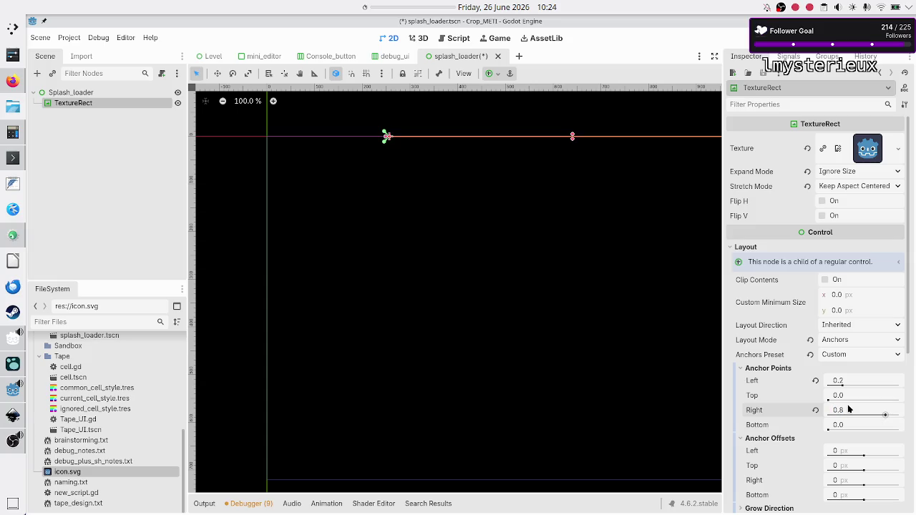
left_click(850, 404)
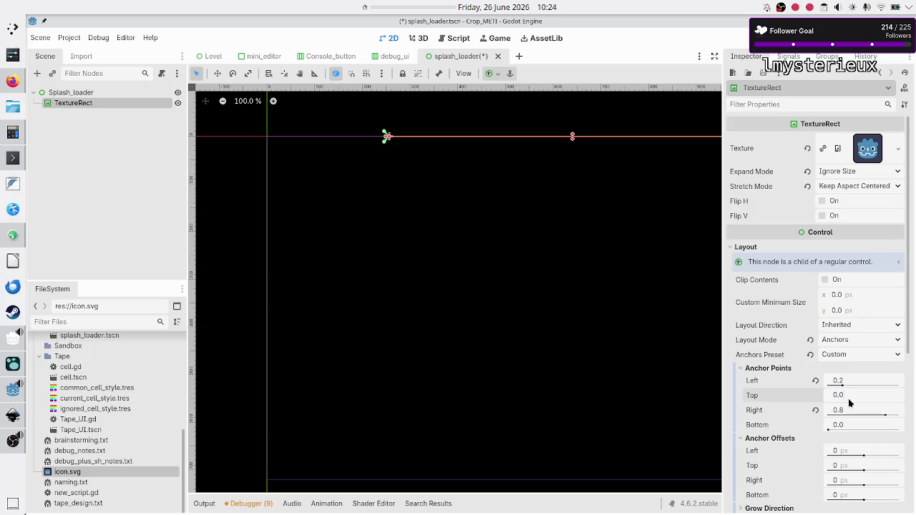
type("0.2")
key("Return")
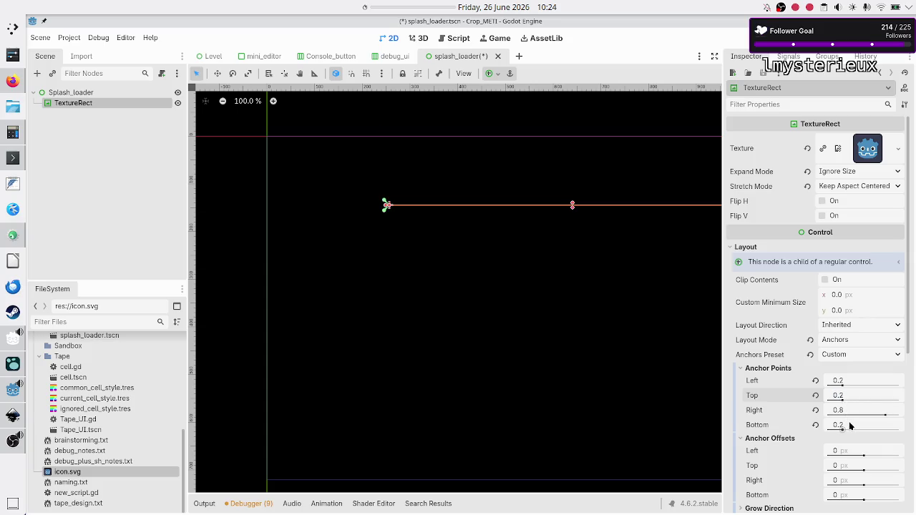
left_click(849, 425)
key("Return")
type("8")
key("Return")
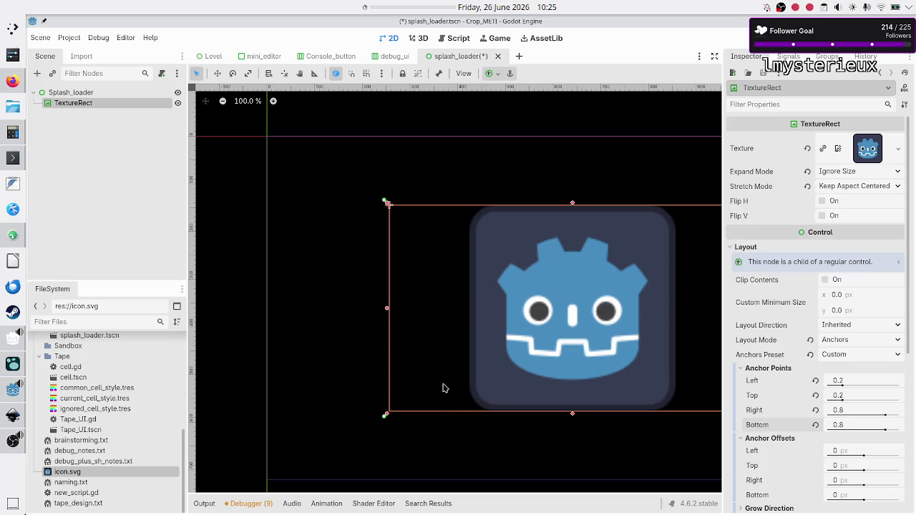
scroll(446, 388, "down", 3)
scroll(454, 325, "down", 6)
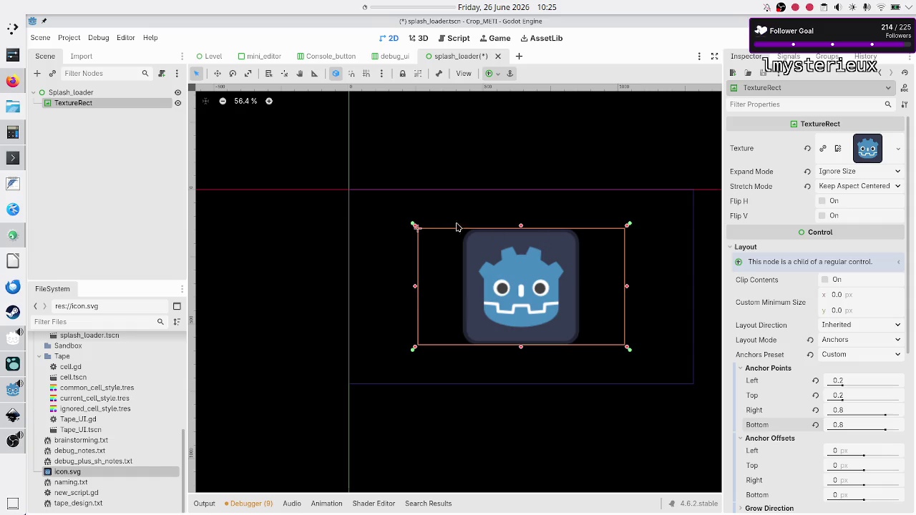
left_click(101, 168)
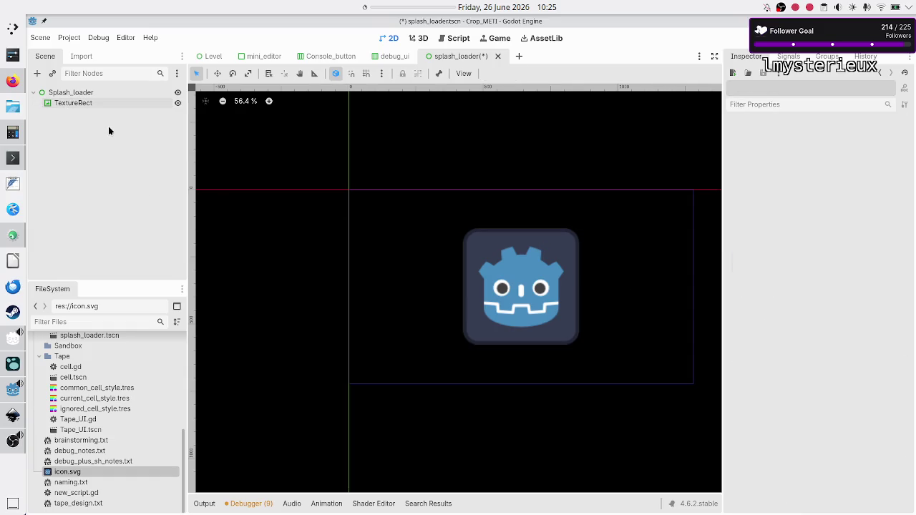
left_click(90, 89)
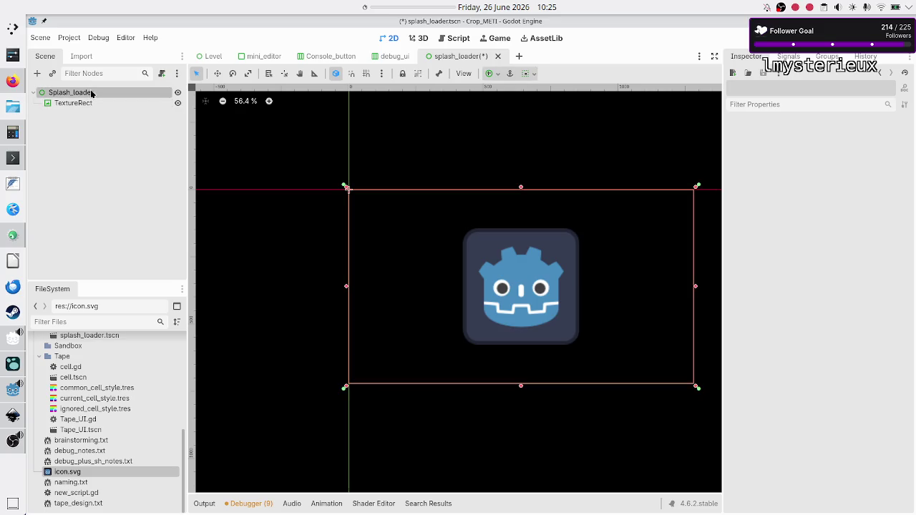
left_click(38, 73)
type("label")
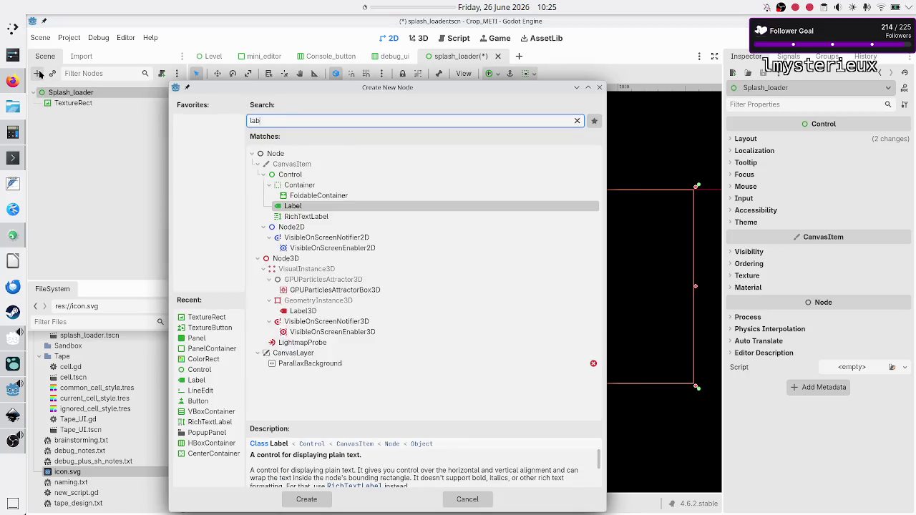
- Add the Label node and rename the TextureRect to Godot_logo
key("Return")
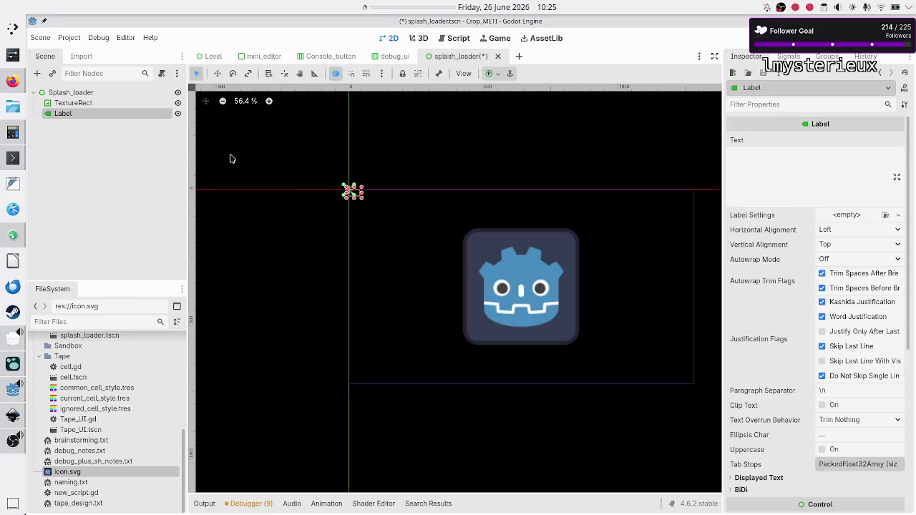
left_click(147, 134)
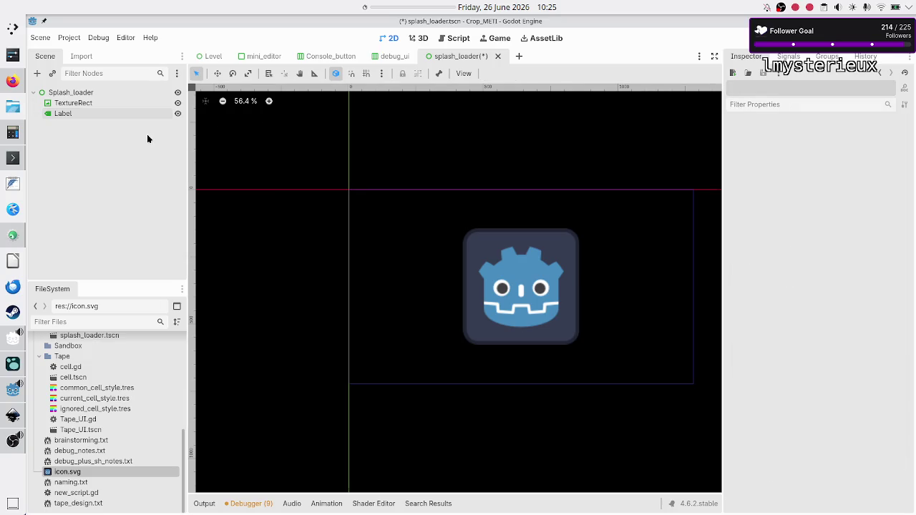
left_click(102, 104)
type("Godot_logo")
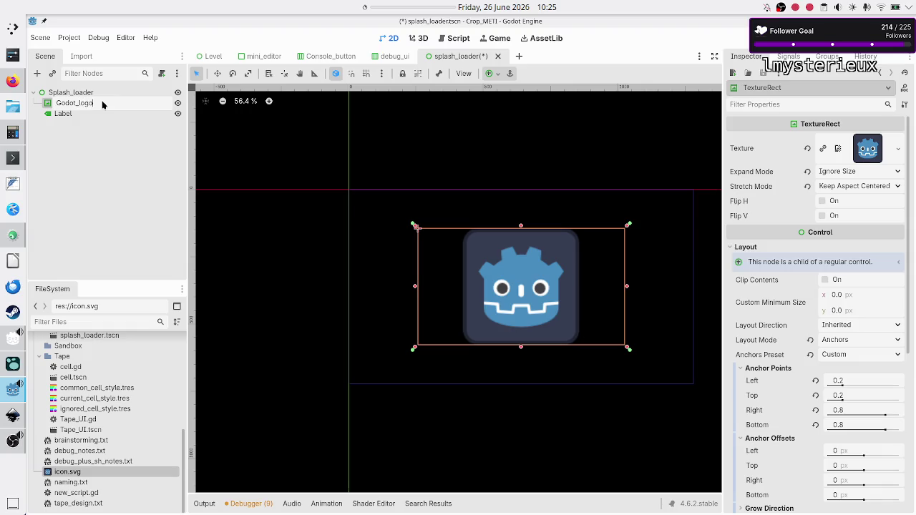
key("Return")
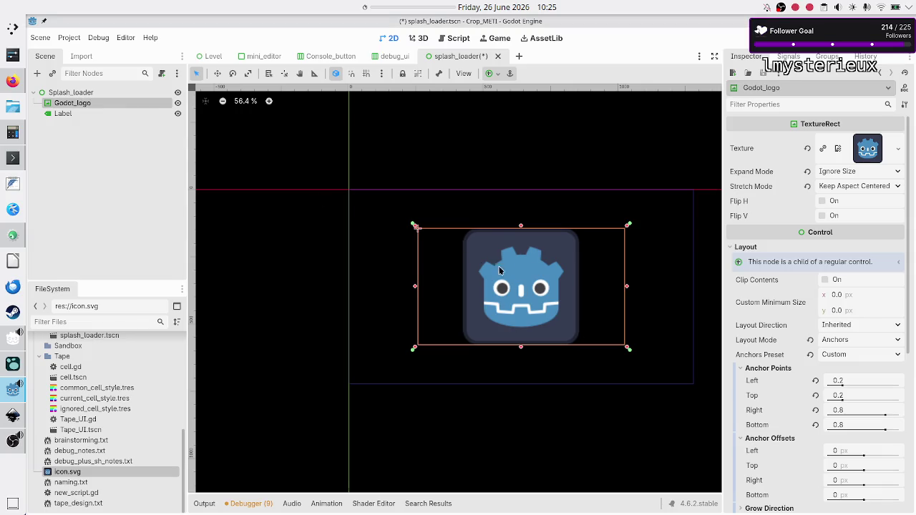
- Rename the Label to Made_with and reselect Godot_logo
left_click(95, 113)
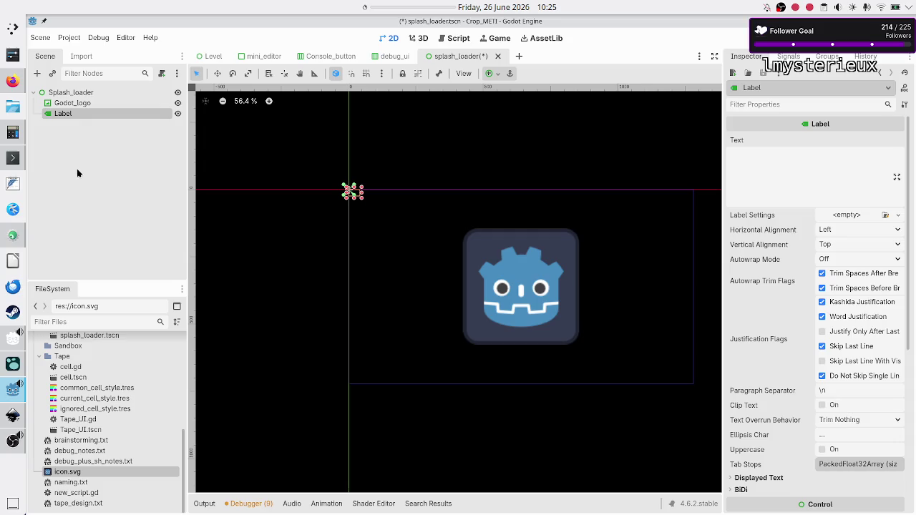
left_click(74, 136)
left_click(77, 116)
left_click(77, 116)
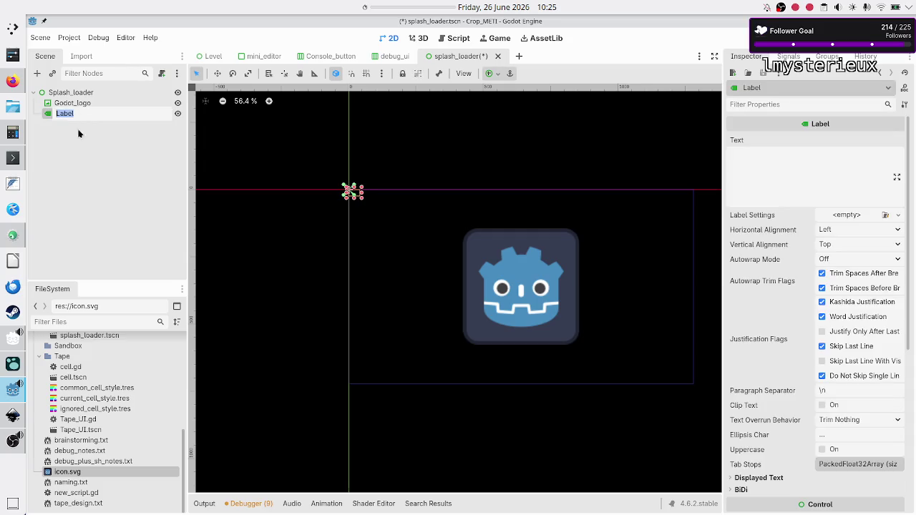
type("Made_")
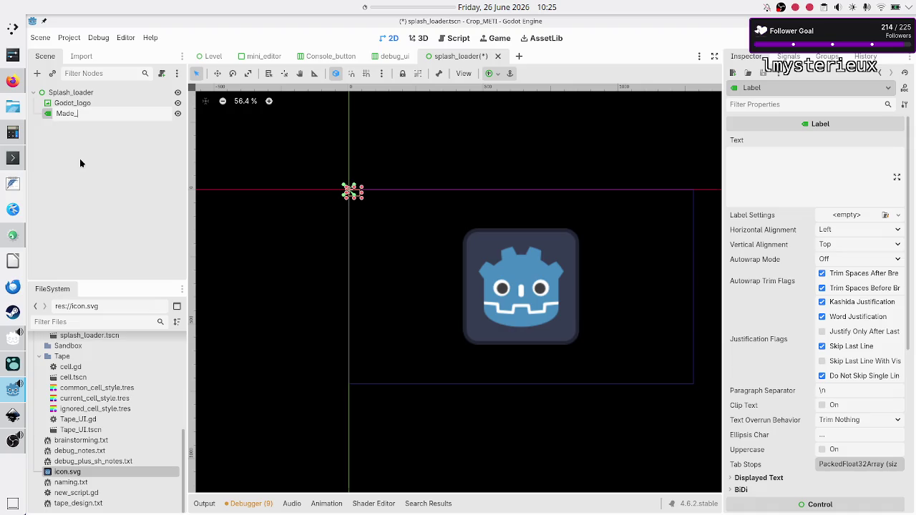
type("with")
key("Return")
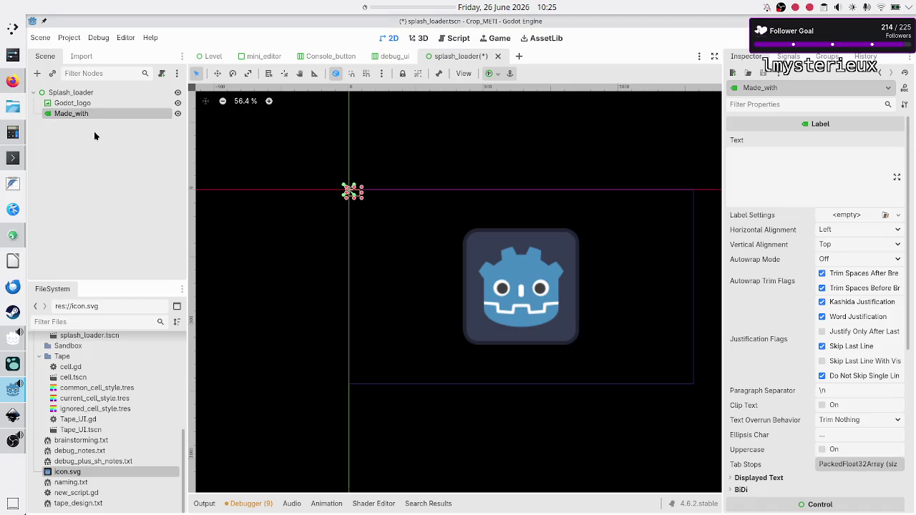
left_click(91, 104)
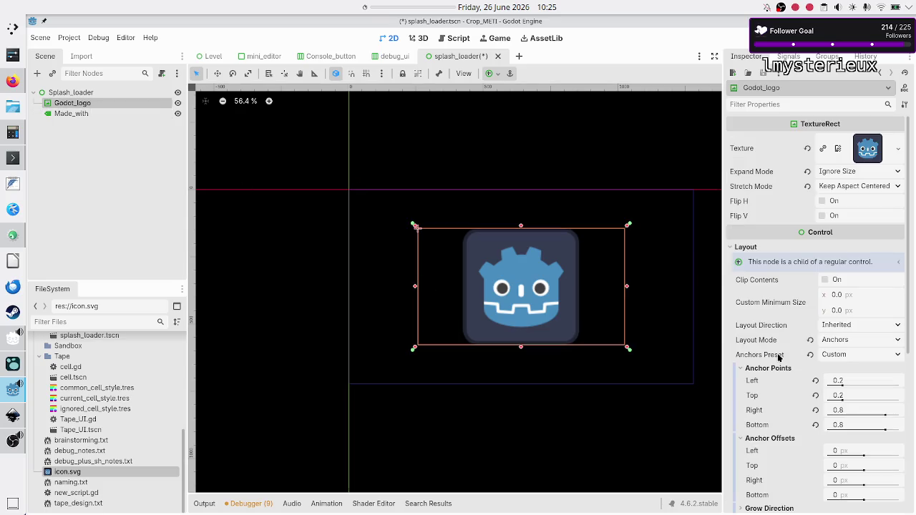
- Change Godot_logo's anchor points, setting top to 0.1 and bottom to 0.6
left_click(853, 384)
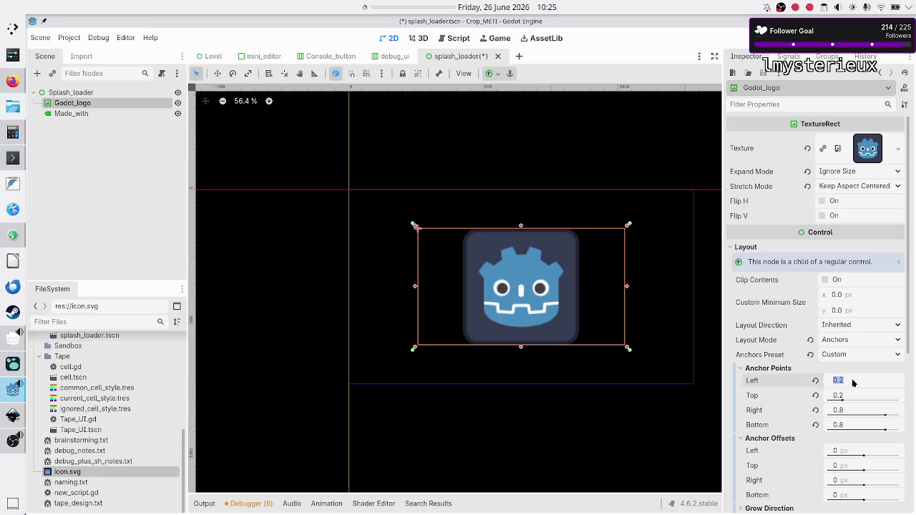
left_click(853, 396)
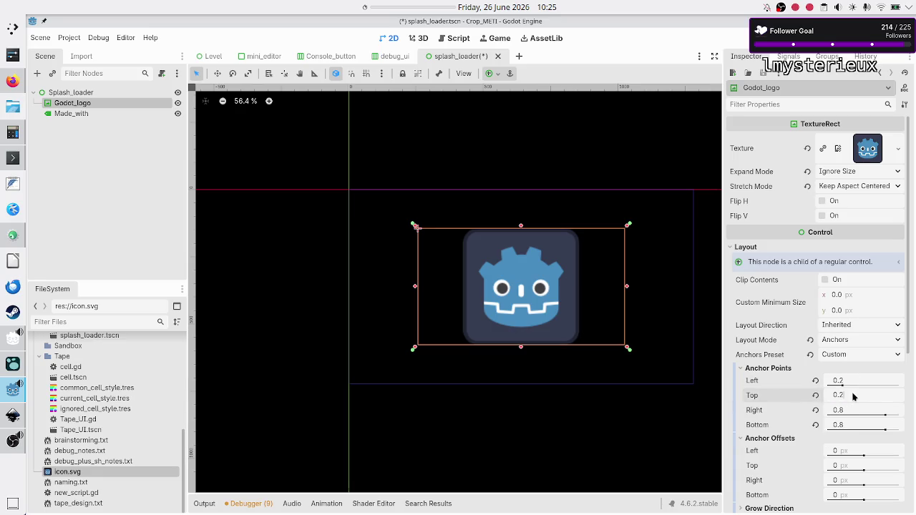
type("1")
key("Return")
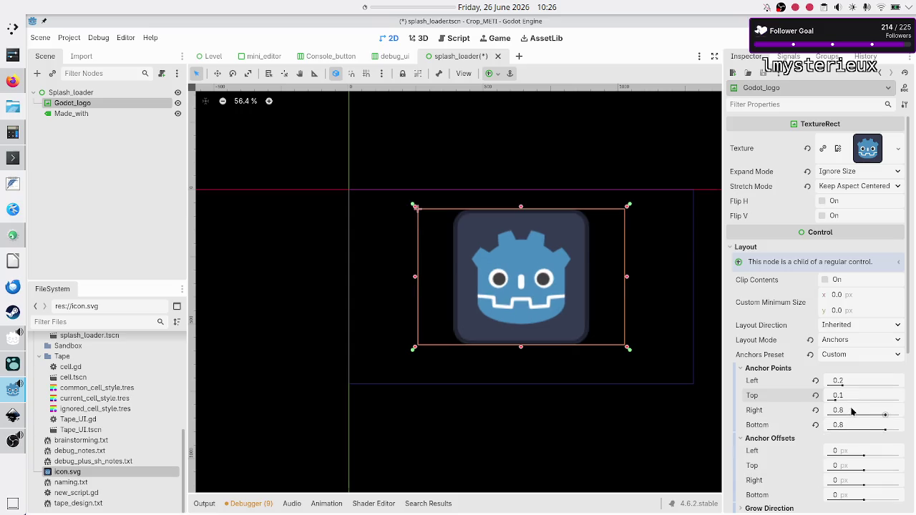
left_click(847, 424)
key("Right")
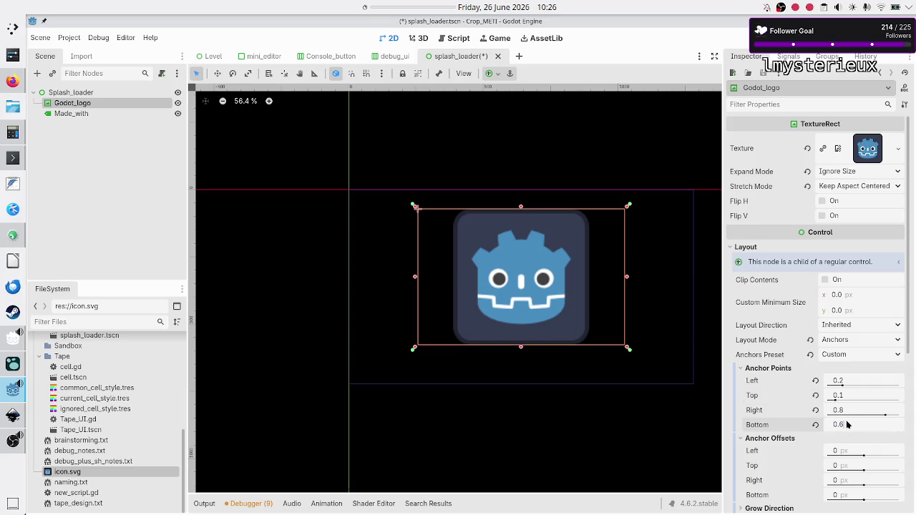
key("Return")
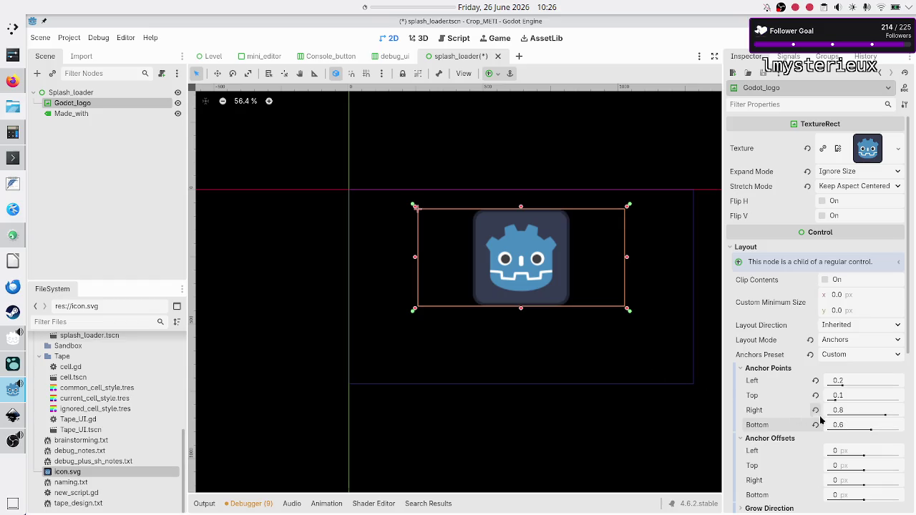
- Revert all four anchors, the Anchors Preset and Layout Mode back to Position defaults
left_click(78, 115)
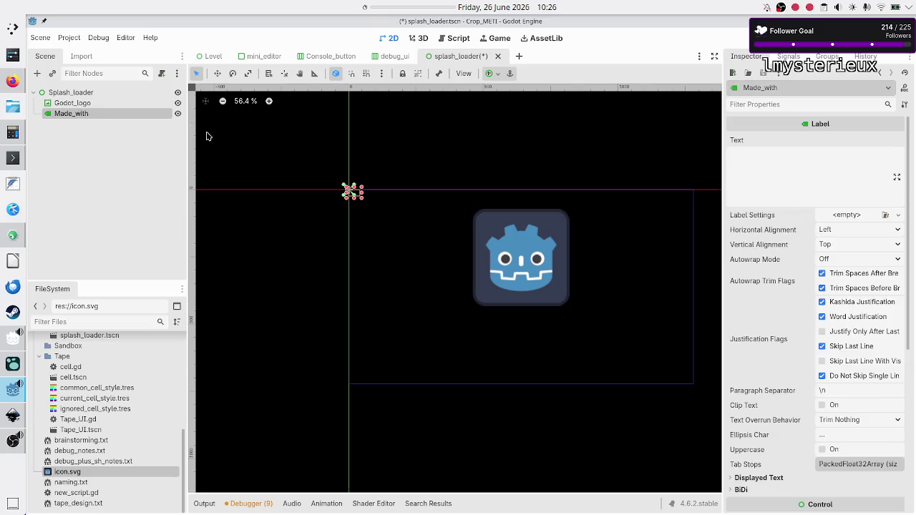
left_click(92, 106)
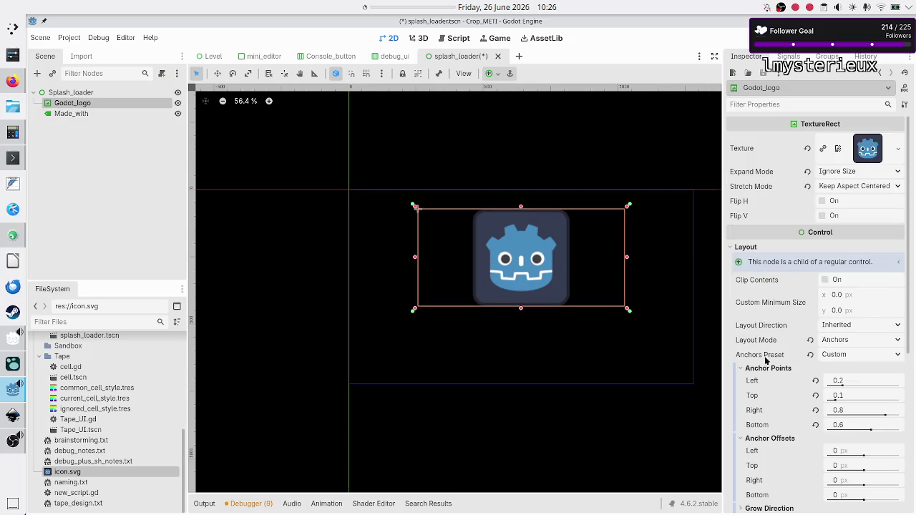
left_click(815, 381)
left_click(815, 396)
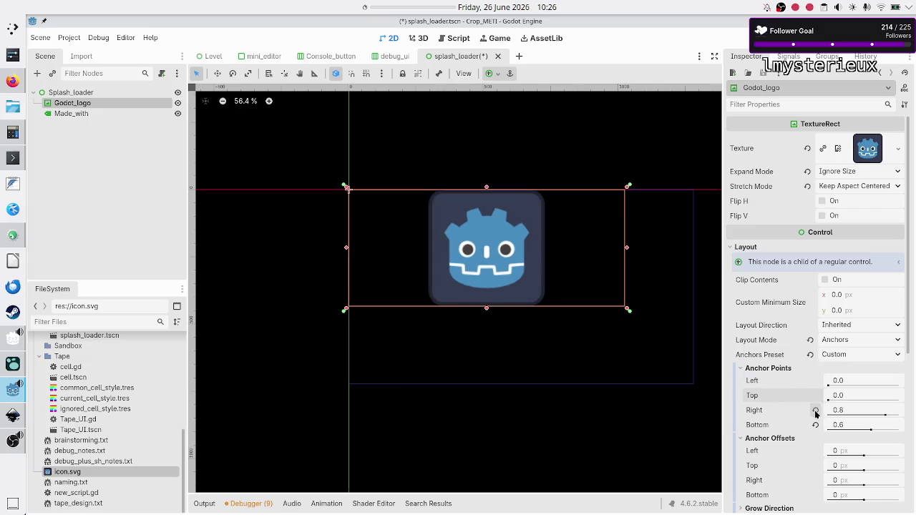
left_click(815, 410)
left_click(815, 426)
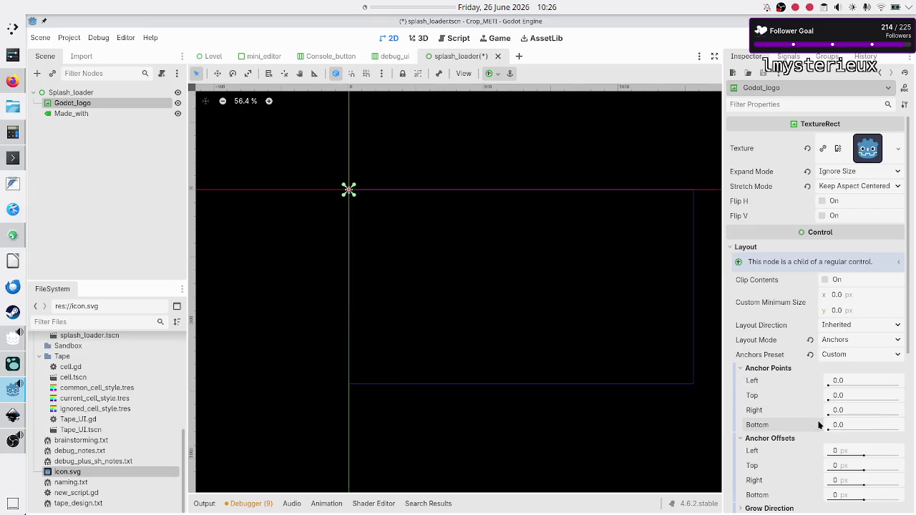
left_click(810, 354)
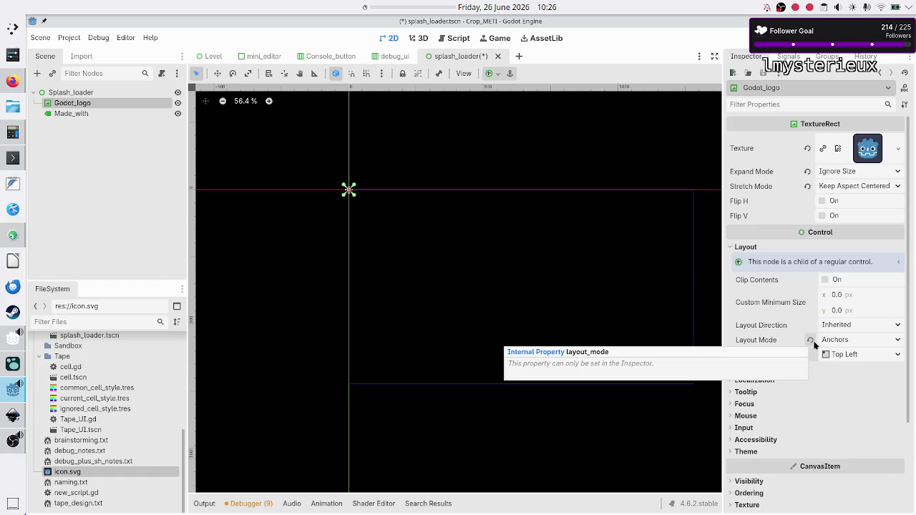
left_click(810, 341)
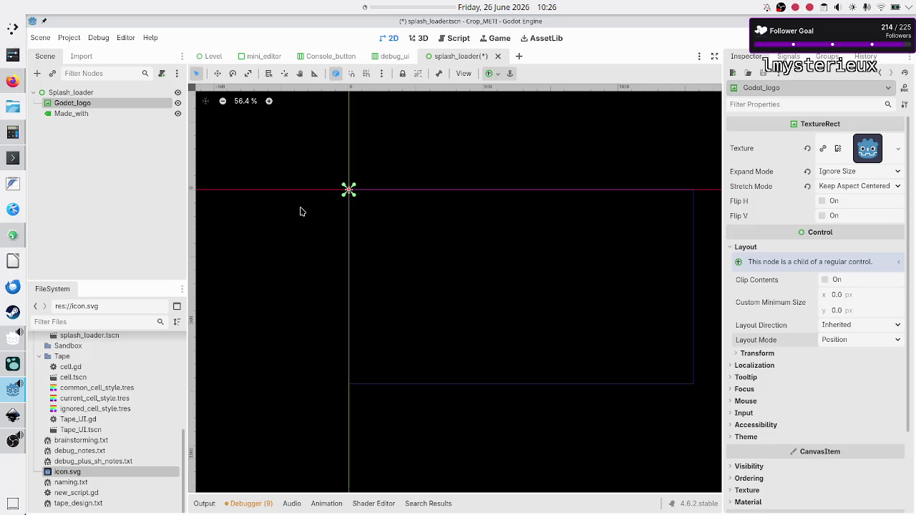
left_click(100, 92)
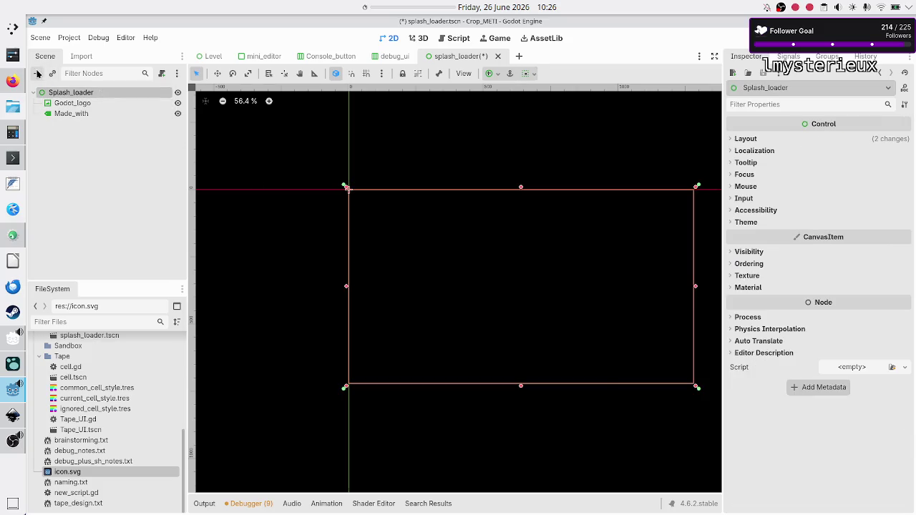
- Add a VBoxContainer and move Godot_logo and Made_with under it
left_click(37, 73)
type("vbox")
key("Return")
left_click(74, 104)
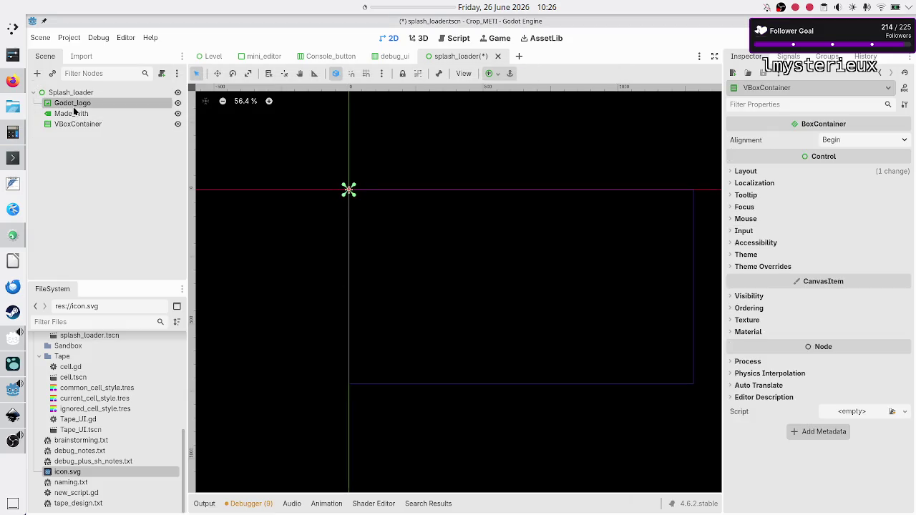
left_click(74, 114, "ctrl")
left_click_drag(74, 115, 86, 125)
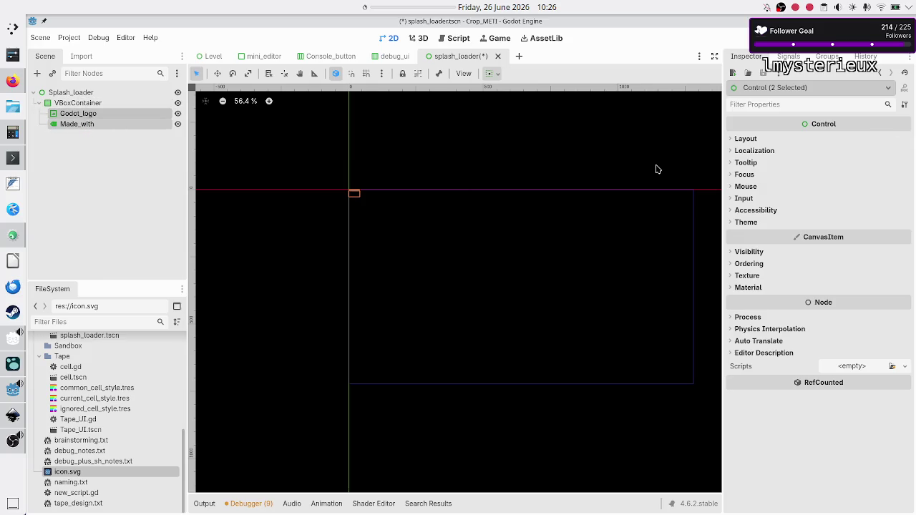
- Set both nodes to expand vertically and give the VBoxContainer the Full Rect anchor preset
left_click(744, 141)
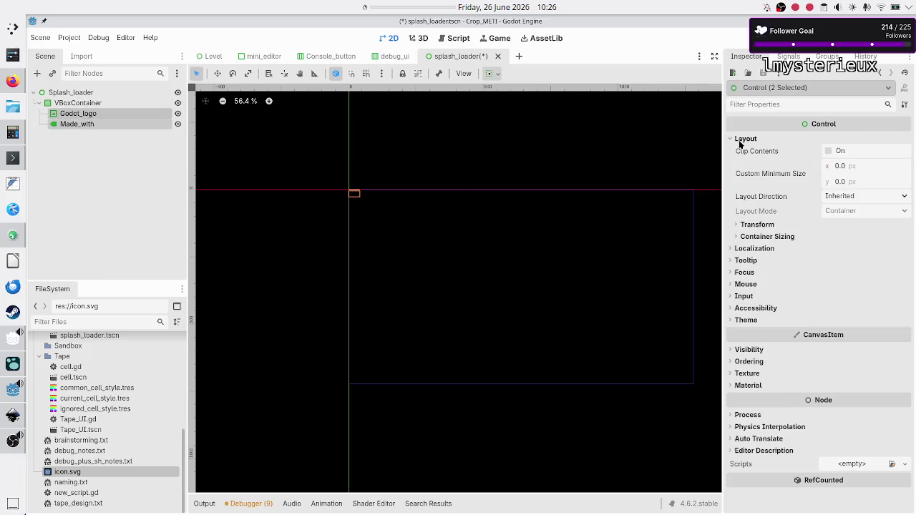
left_click(763, 237)
left_click(845, 309)
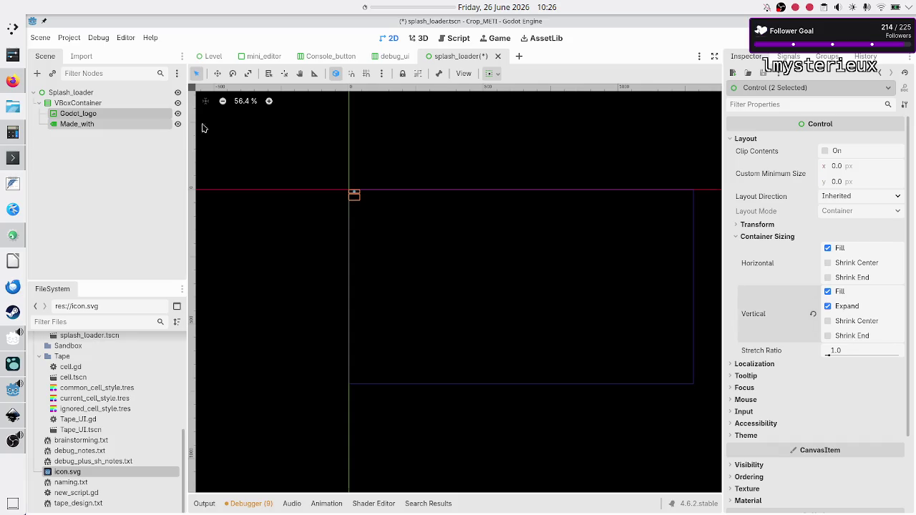
left_click(111, 102)
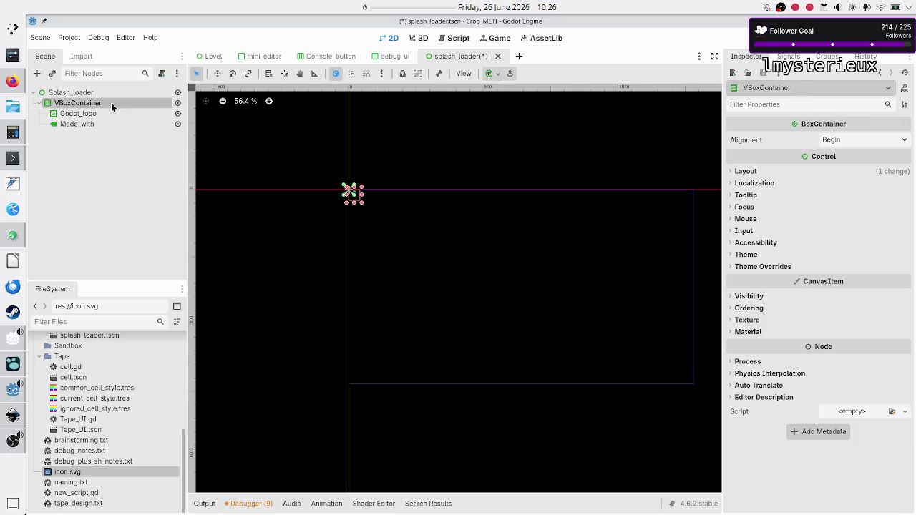
left_click(499, 75)
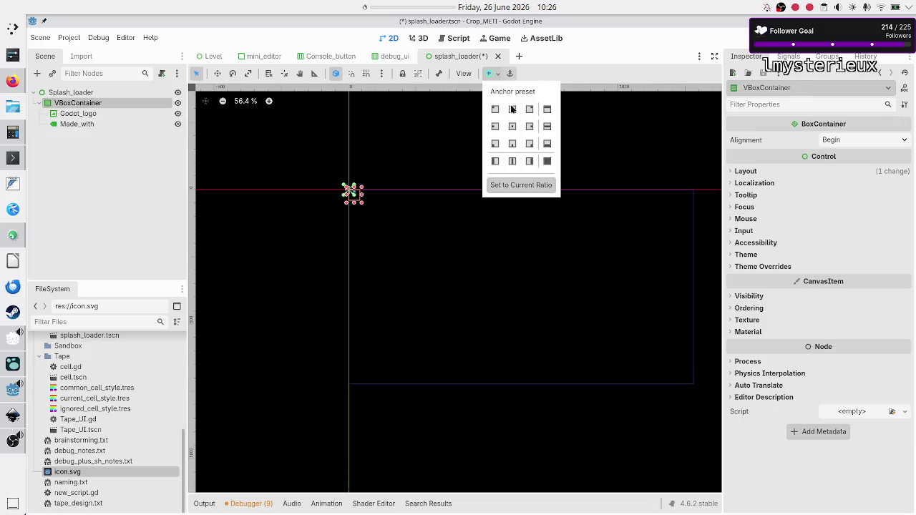
left_click(544, 165)
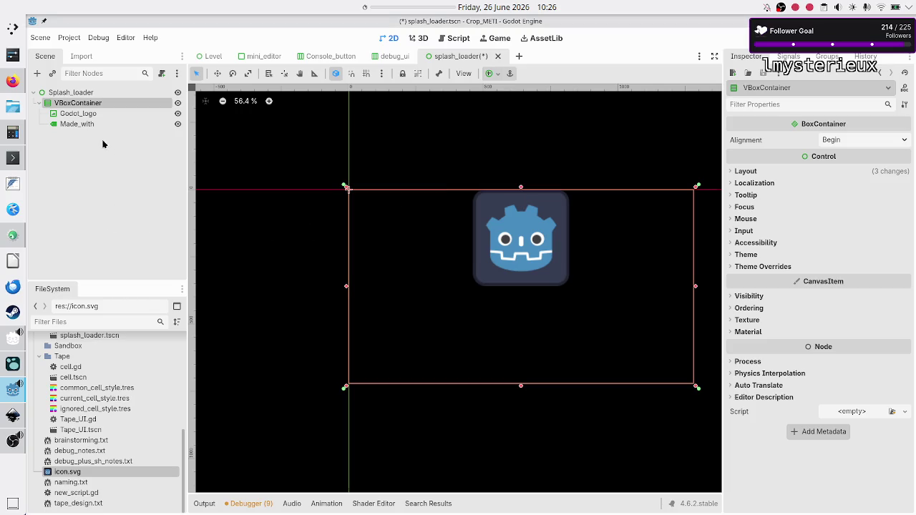
left_click(90, 114)
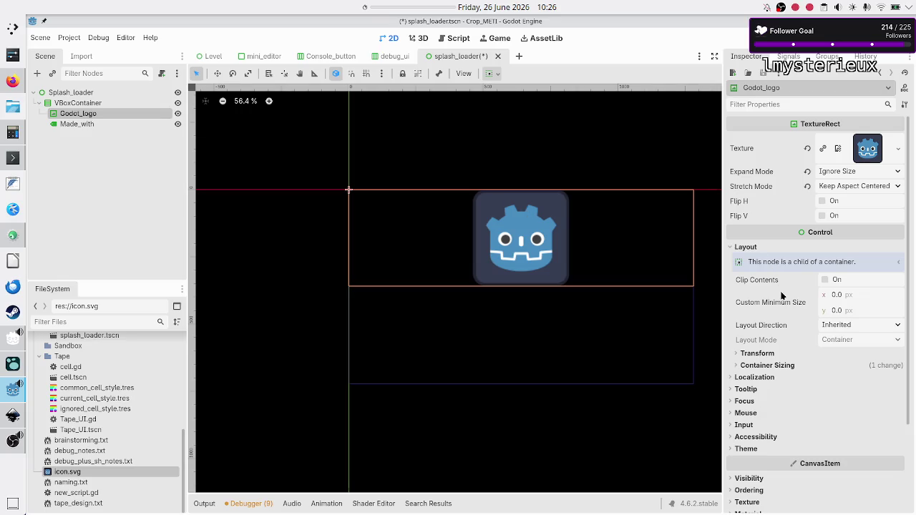
- Set Godot_logo's Container Sizing stretch ratio to 2.0, after briefly trying 1.0
left_click(772, 365)
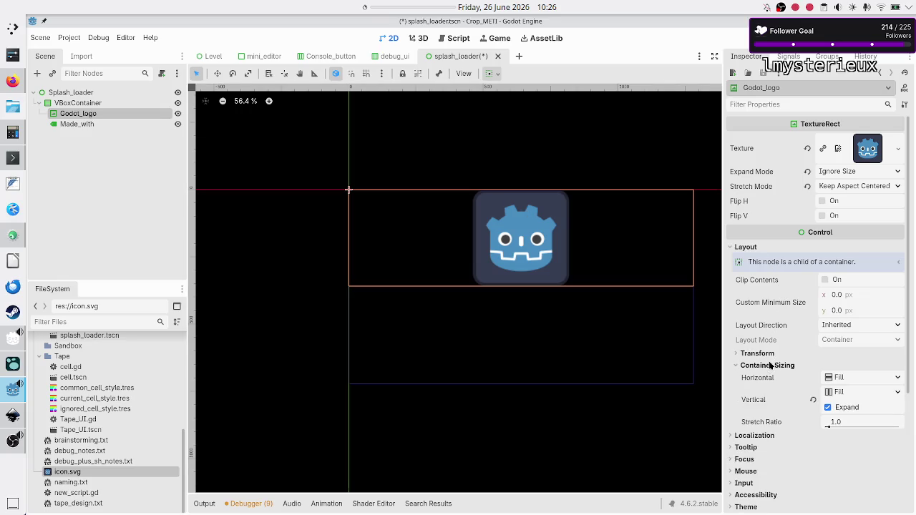
left_click(845, 424)
type("2")
key("Return")
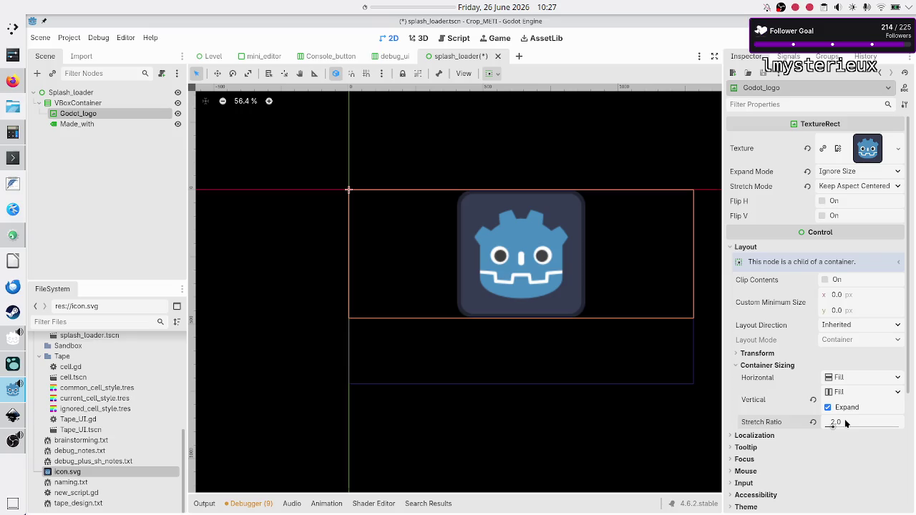
left_click(845, 424)
type("1")
key("Return")
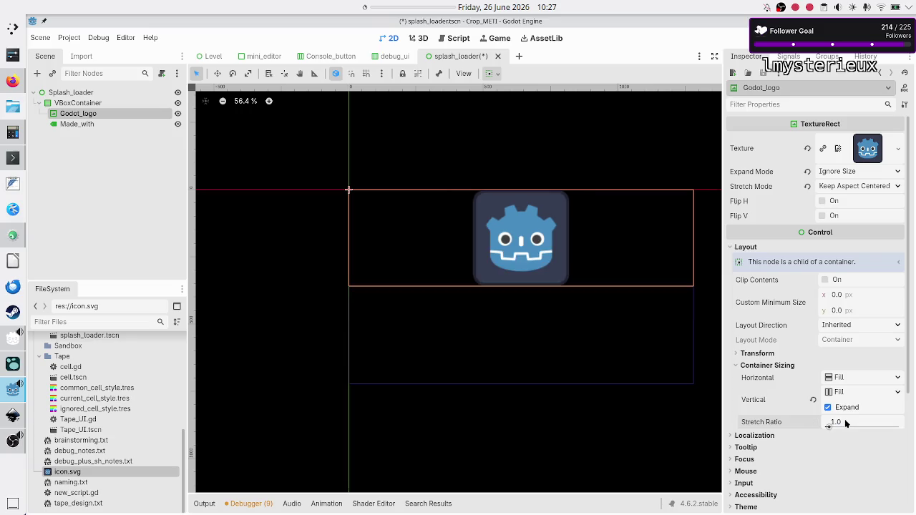
left_click(846, 424)
type("2")
key("Return")
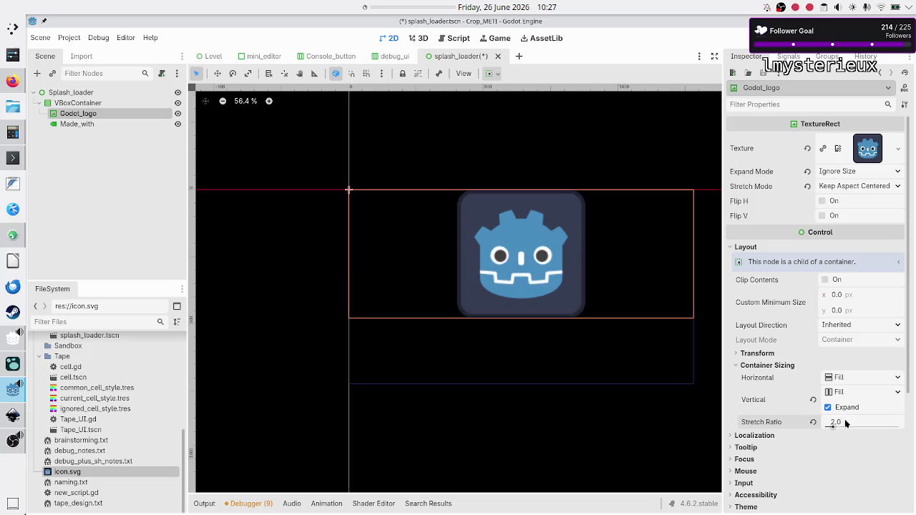
left_click(89, 124)
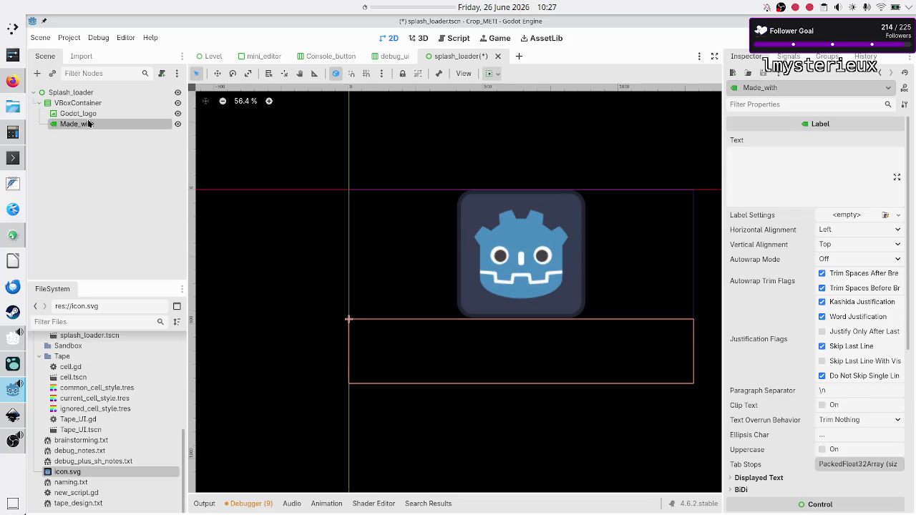
- Change the label text to 'Made with Godot' and set its font size override to 24
left_click(762, 183)
type("Made w")
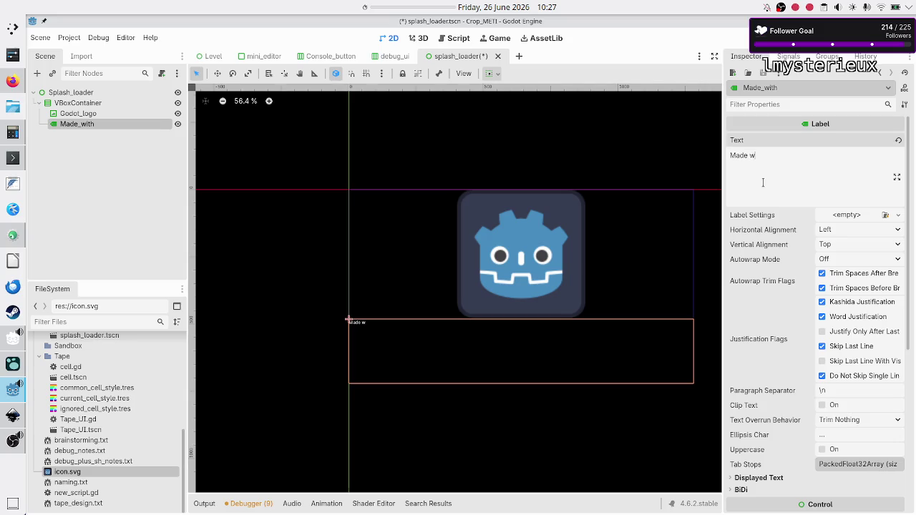
type("ith Go")
type("dot")
scroll(780, 381, "down", 5)
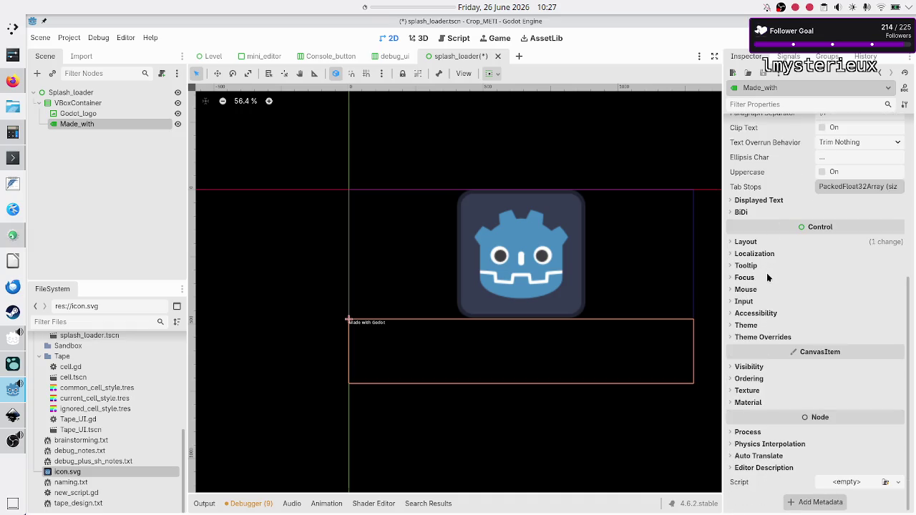
left_click(755, 339)
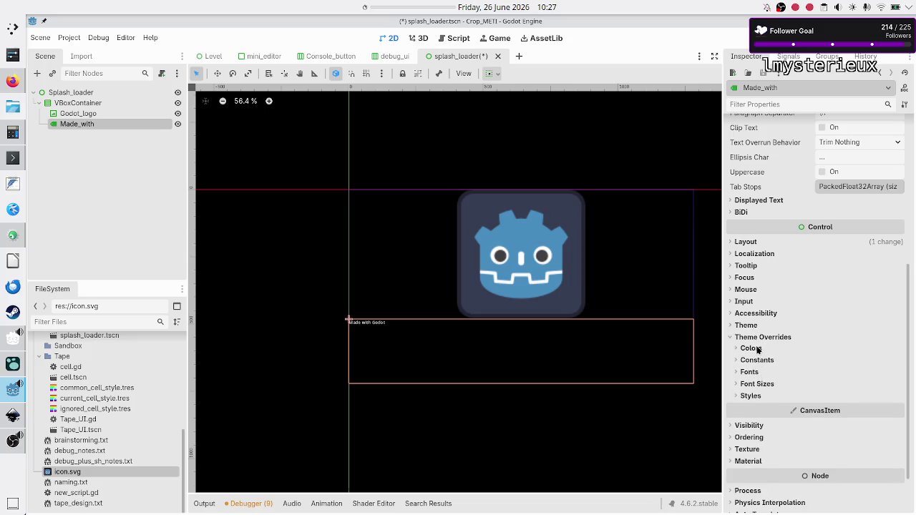
left_click(757, 348)
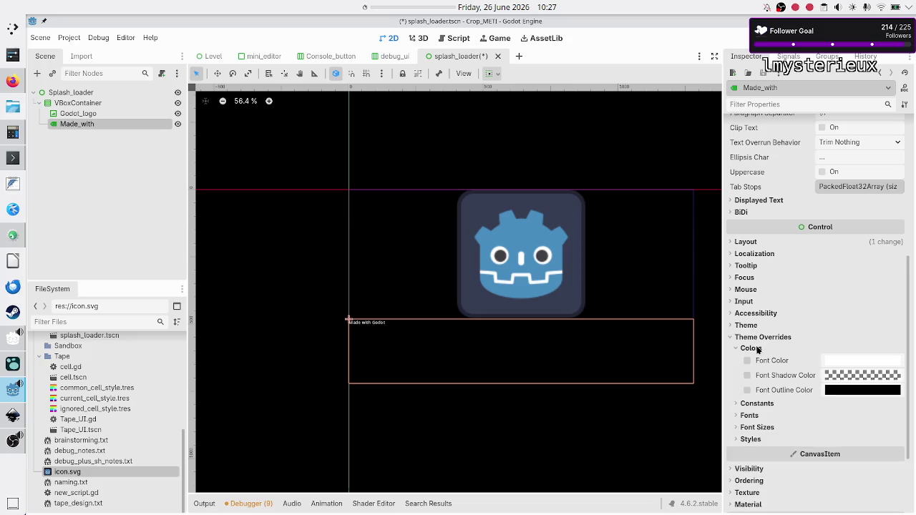
left_click(757, 427)
left_click(846, 440)
type("42")
key("Return")
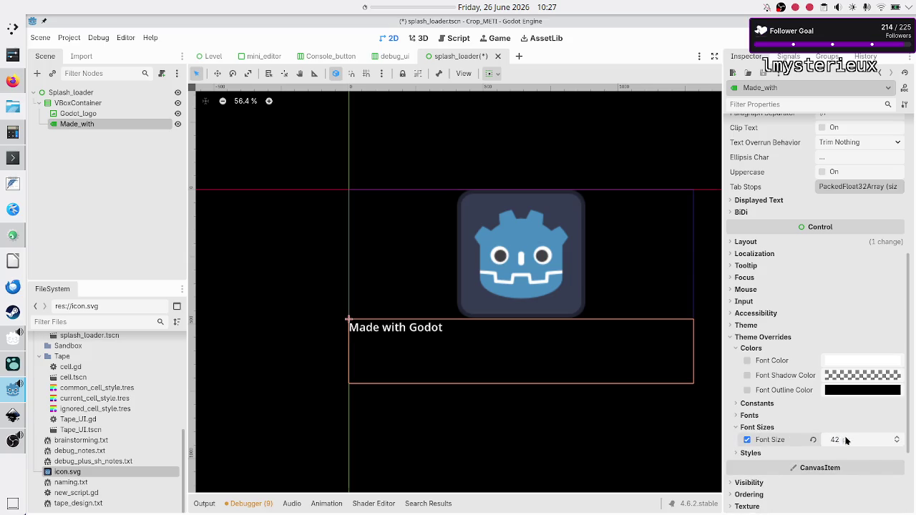
left_click(846, 440)
type("24")
key("Return")
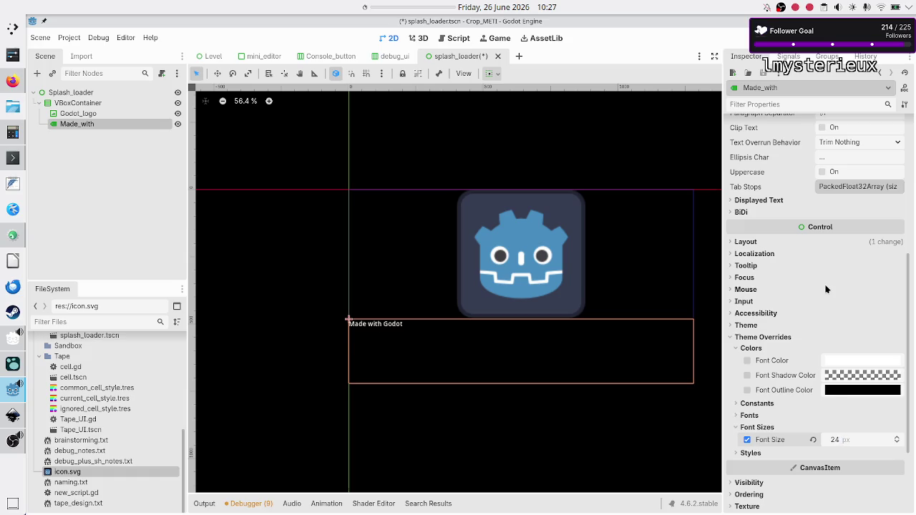
- Centre the label text both horizontally and vertically
scroll(825, 289, "up", 5)
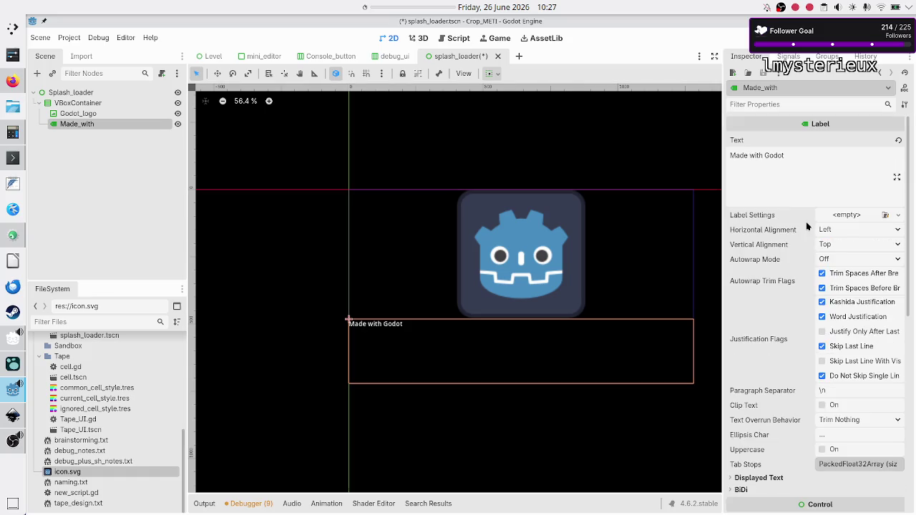
left_click(835, 227)
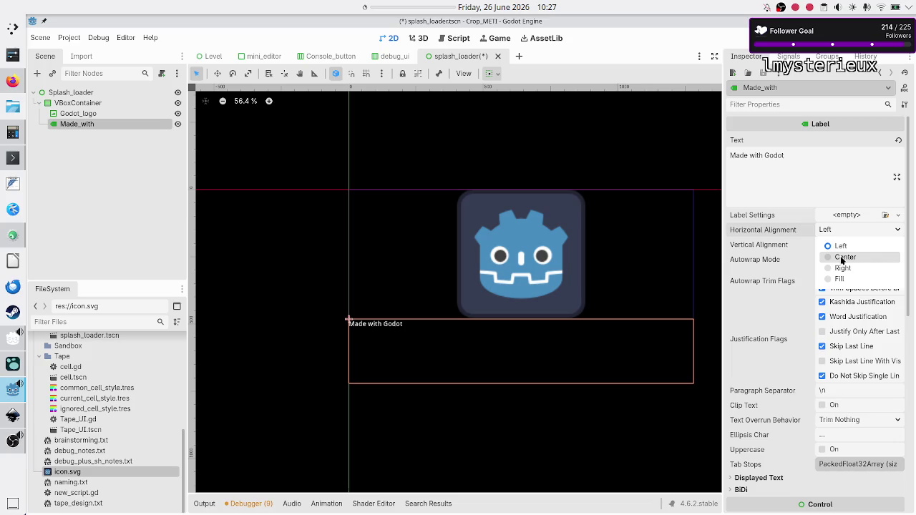
left_click(842, 259)
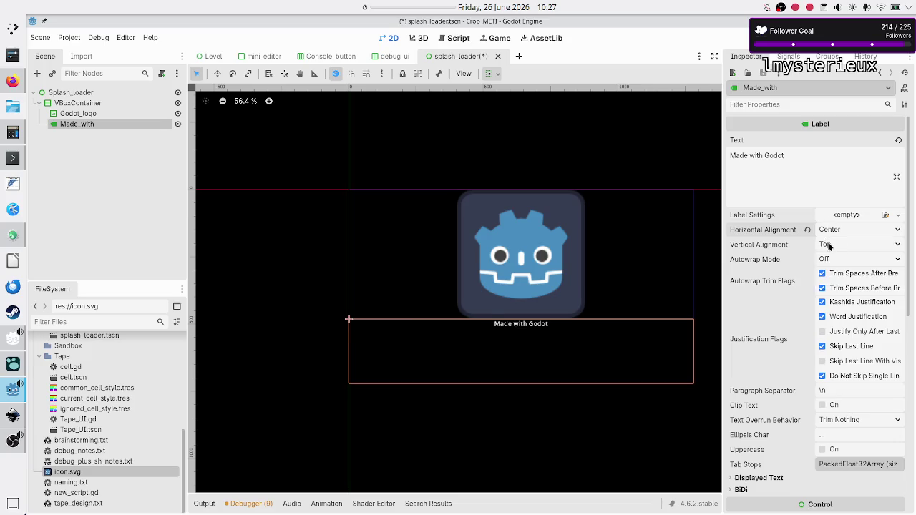
left_click(828, 246)
left_click(835, 274)
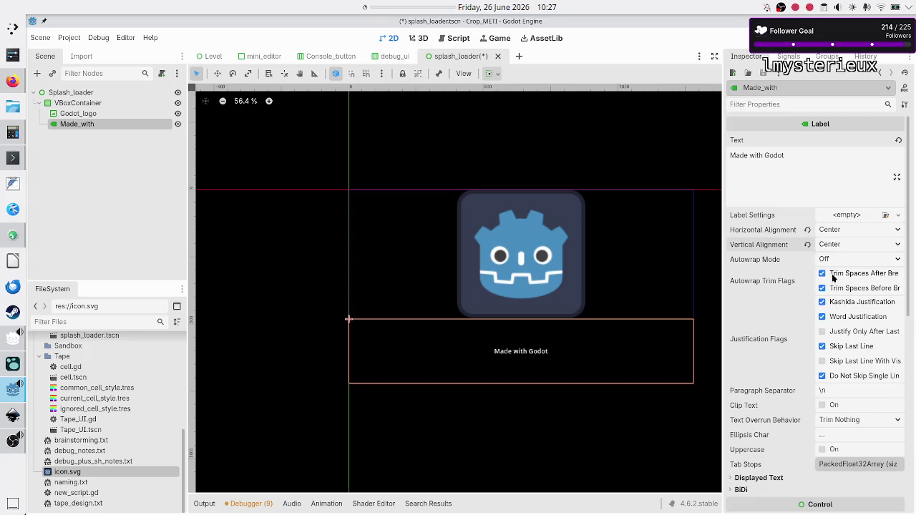
left_click(219, 231)
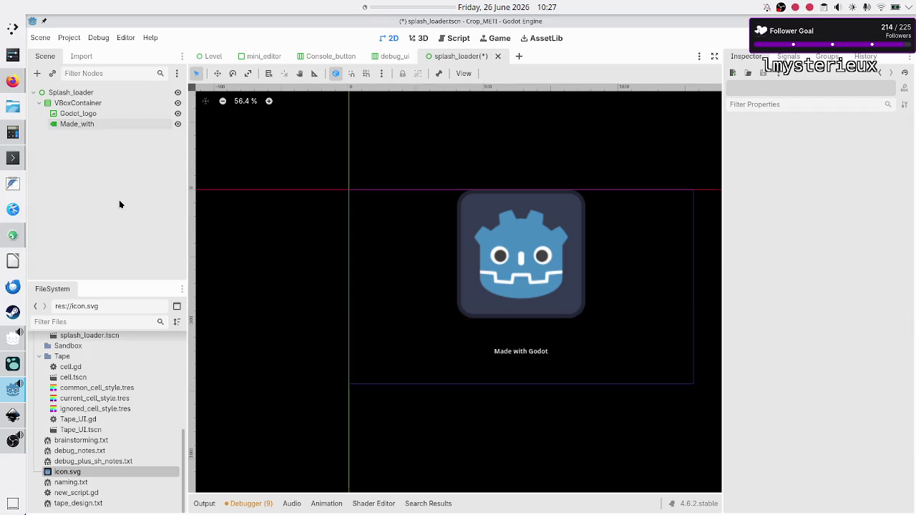
- Attach a newly created splash_loader.gd script to the Splash_loader root node
left_click(83, 104)
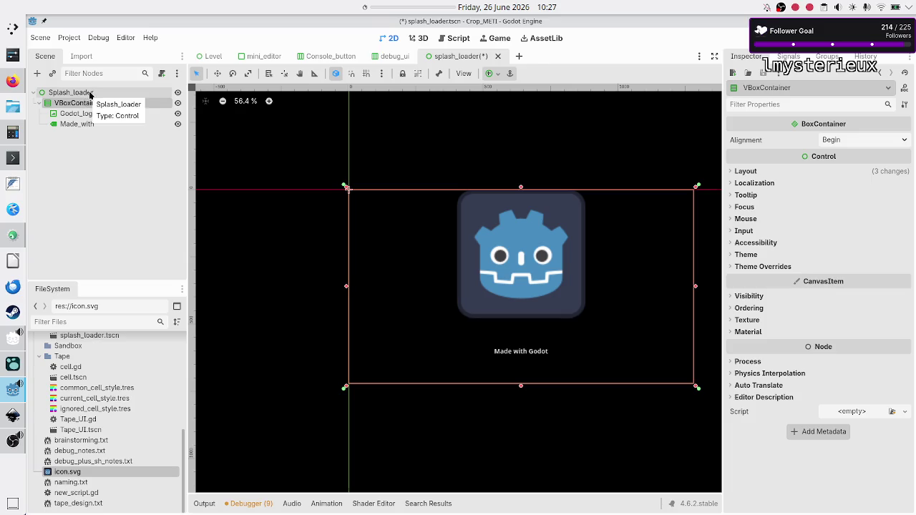
left_click(90, 93)
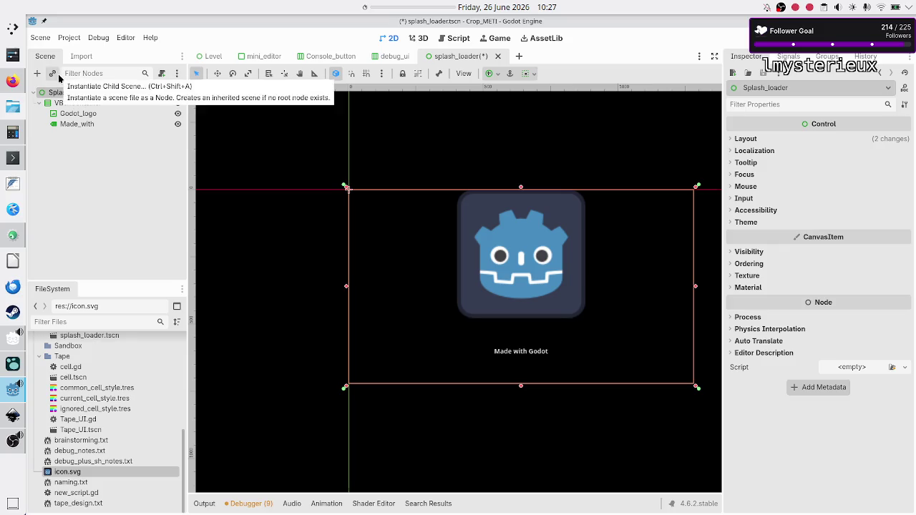
right_click(99, 93)
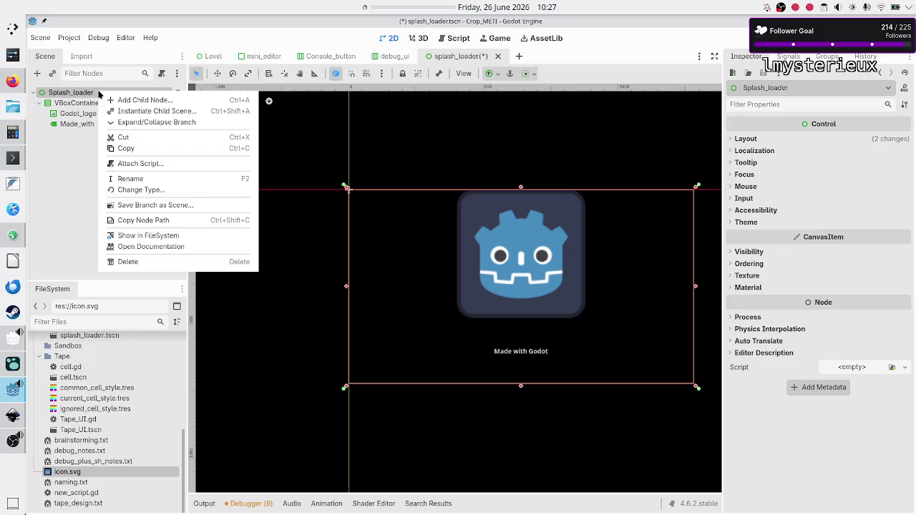
left_click(171, 166)
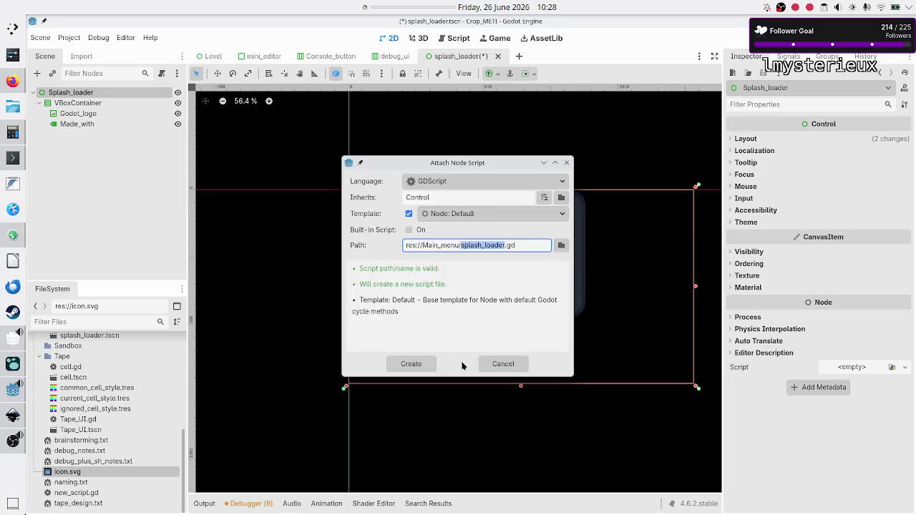
left_click(425, 363)
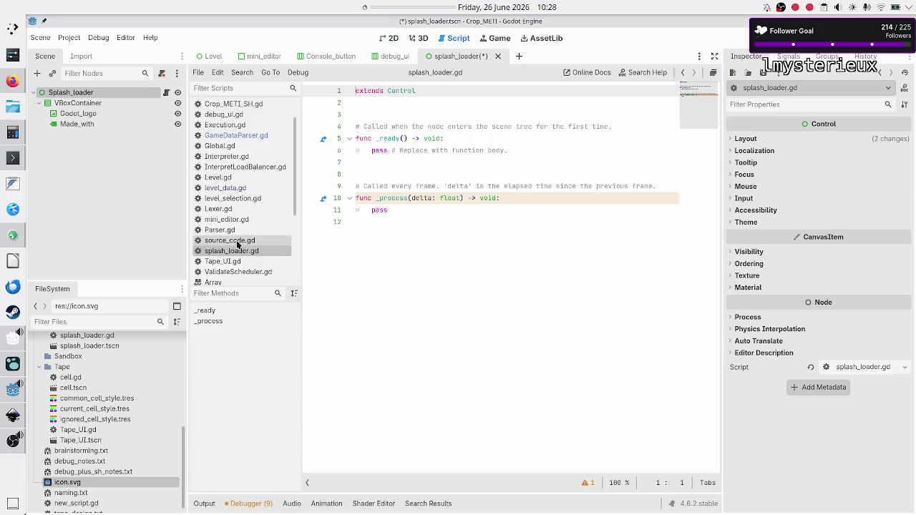
- Delete the template comment and the _ready/_process stubs, leaving only 'extends Control'
left_click(392, 164)
key("Up")
key("Up")
key("Up")
key("Up")
key("Up")
key("shift+Down")
key("shift+Down")
key("shift+End")
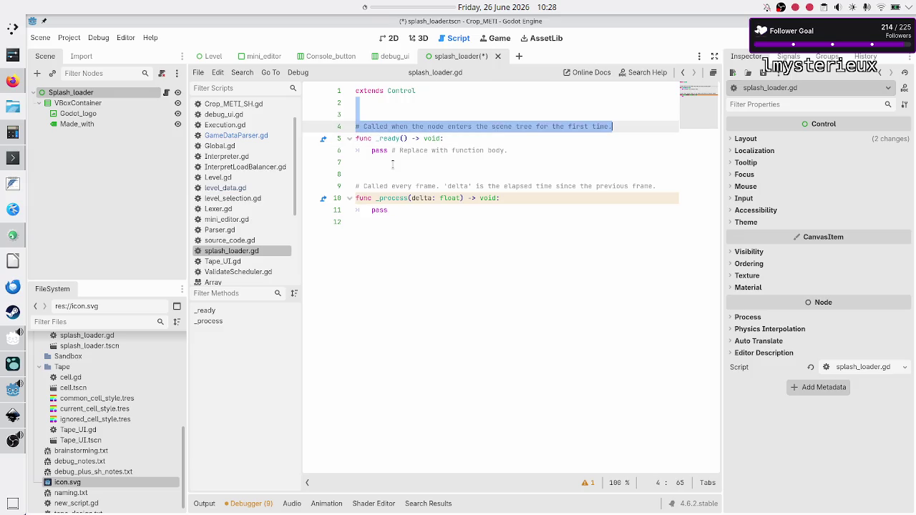
key("Delete")
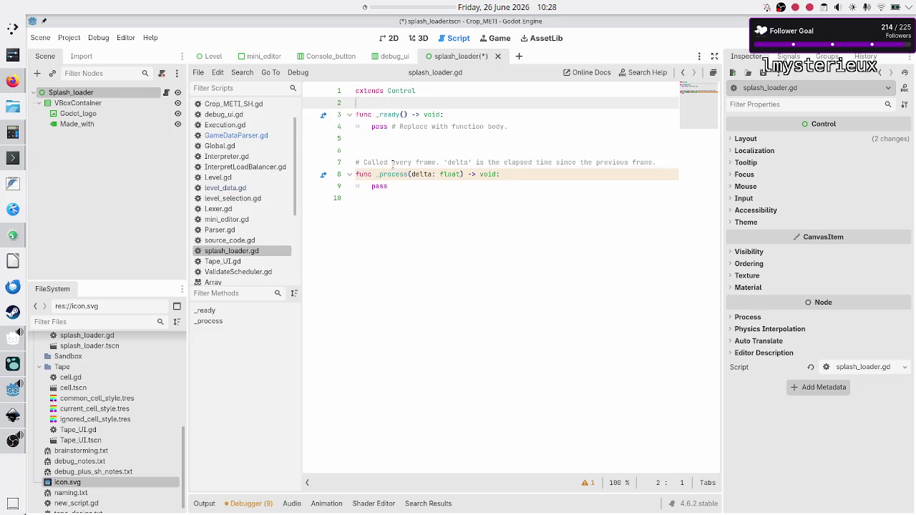
key("Down")
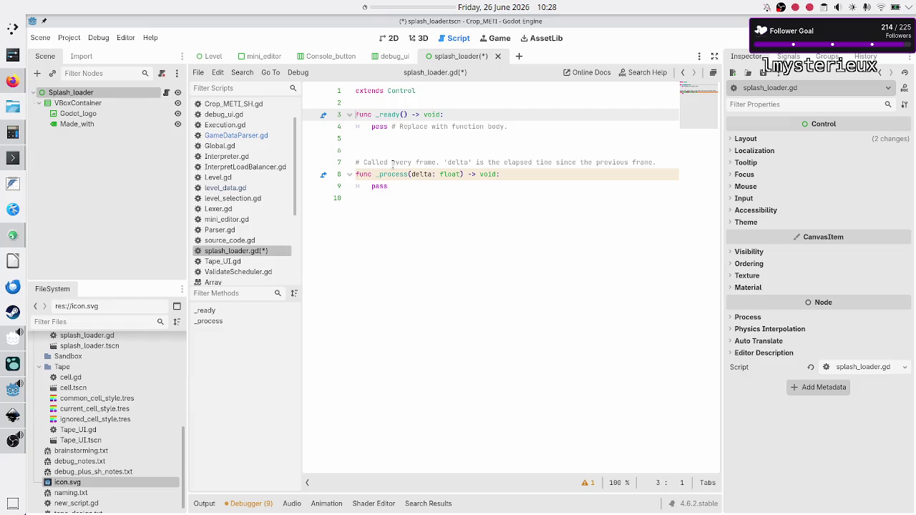
key("shift+Down")
key("shift+Down")
key("shift+Down")
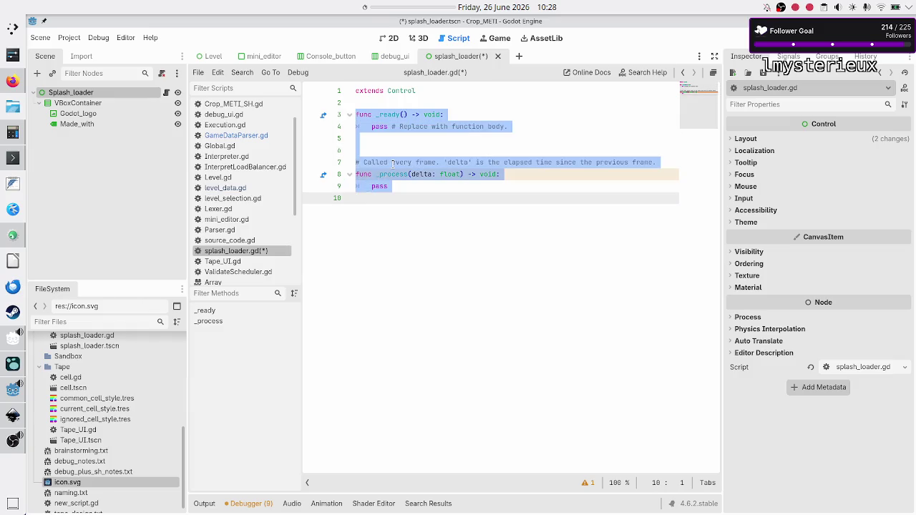
key("BackSpace")
key("BackSpace")
key("Return")
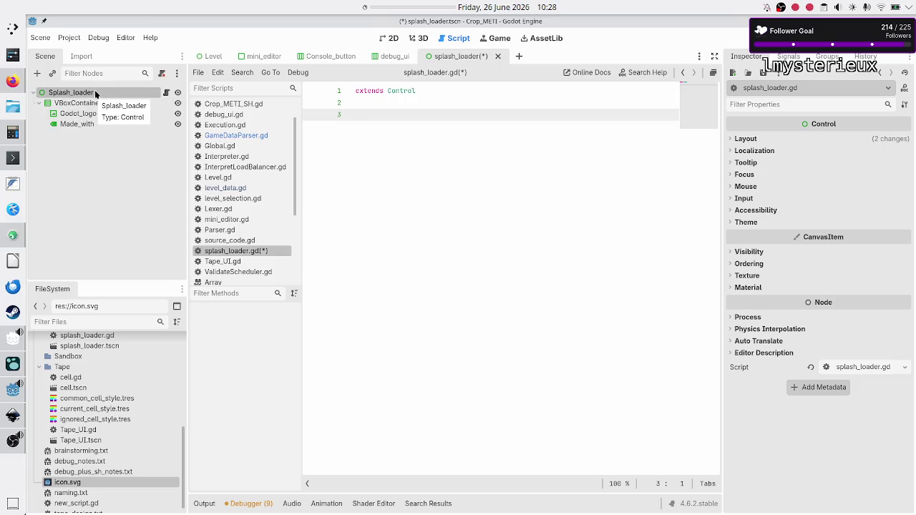
left_click(84, 124)
left_click(87, 108, "shift")
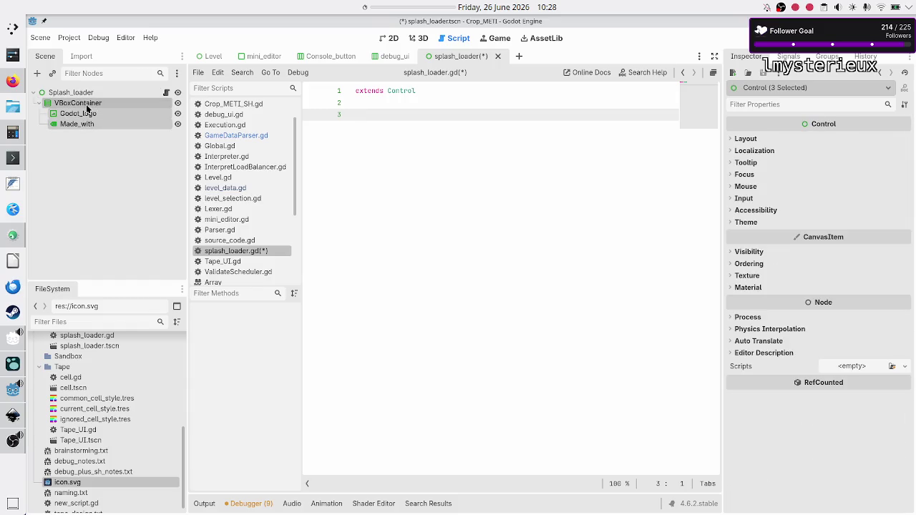
left_click(93, 94)
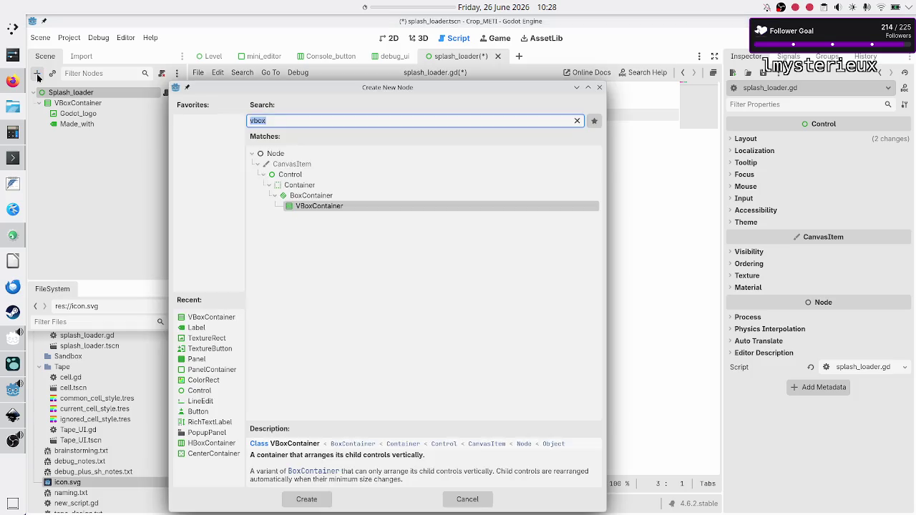
left_click(37, 74)
type("timer")
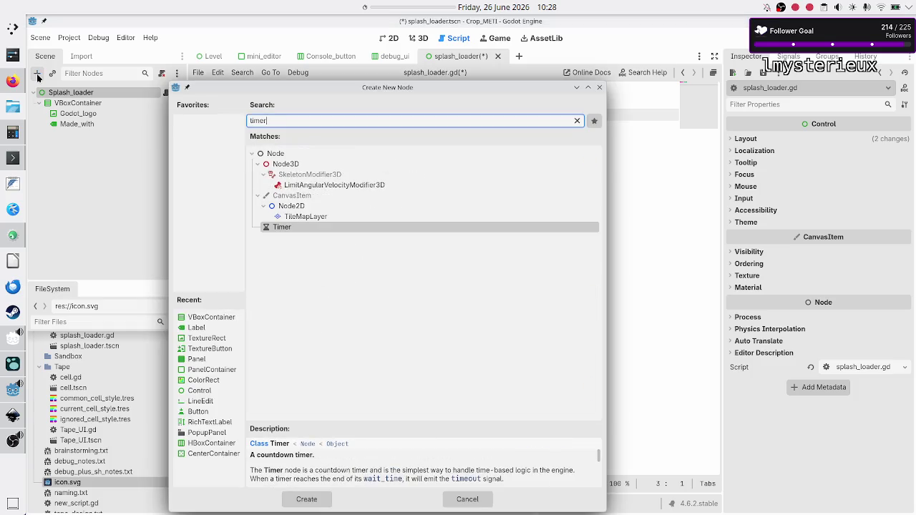
key("Return")
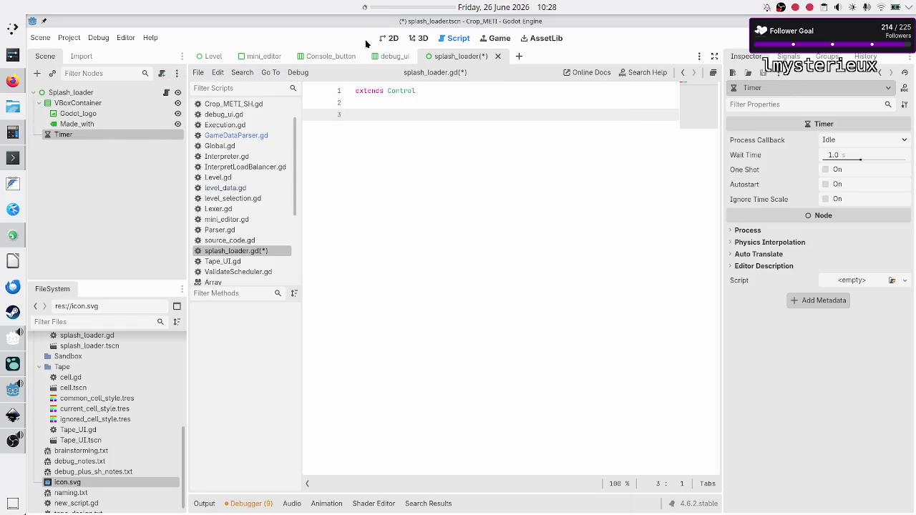
left_click(391, 38)
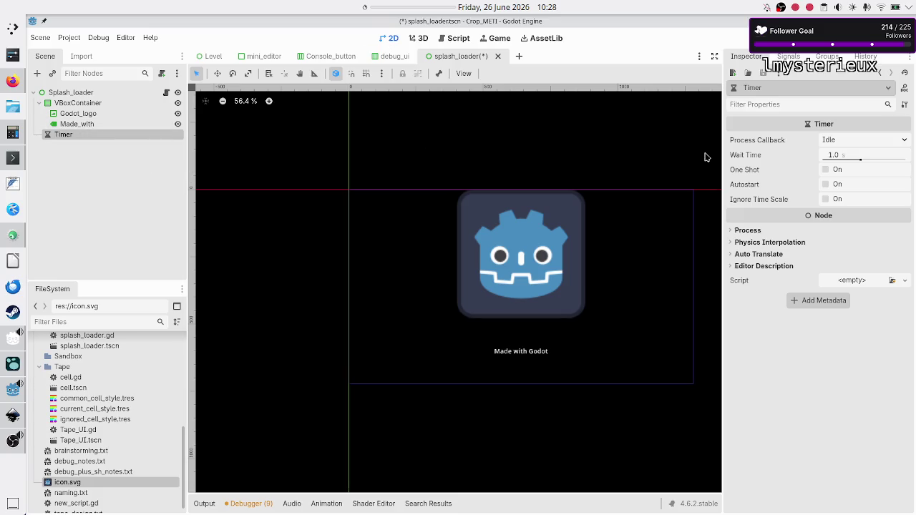
- Turn on the Timer's One Shot and Autostart, keeping Process Callback on Idle
left_click(861, 142)
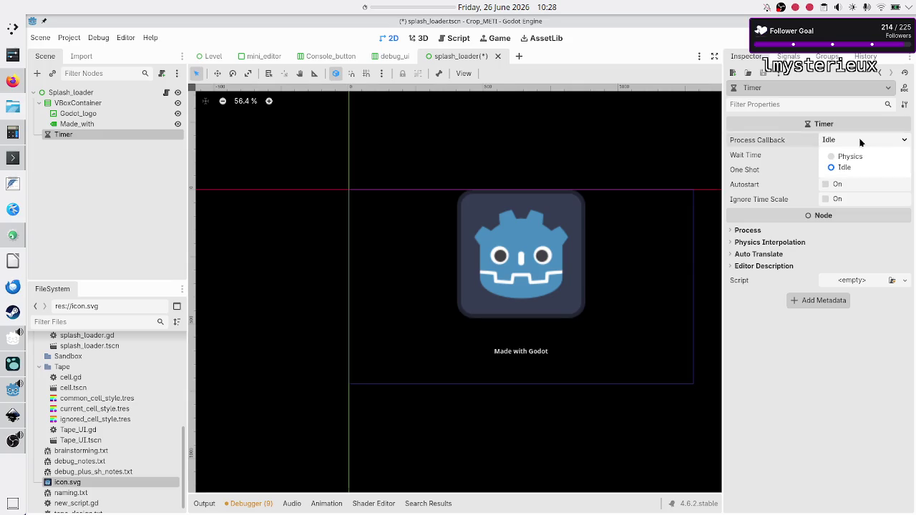
left_click(861, 142)
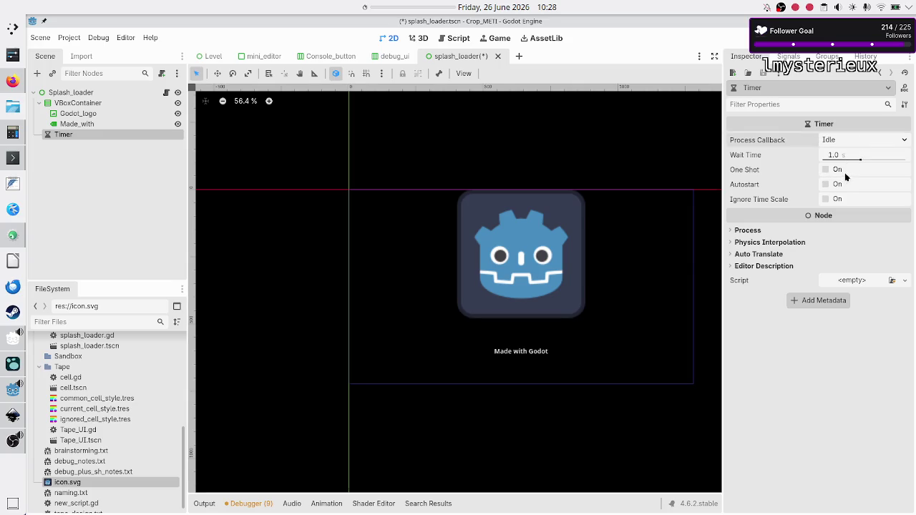
mouse_move(735, 174)
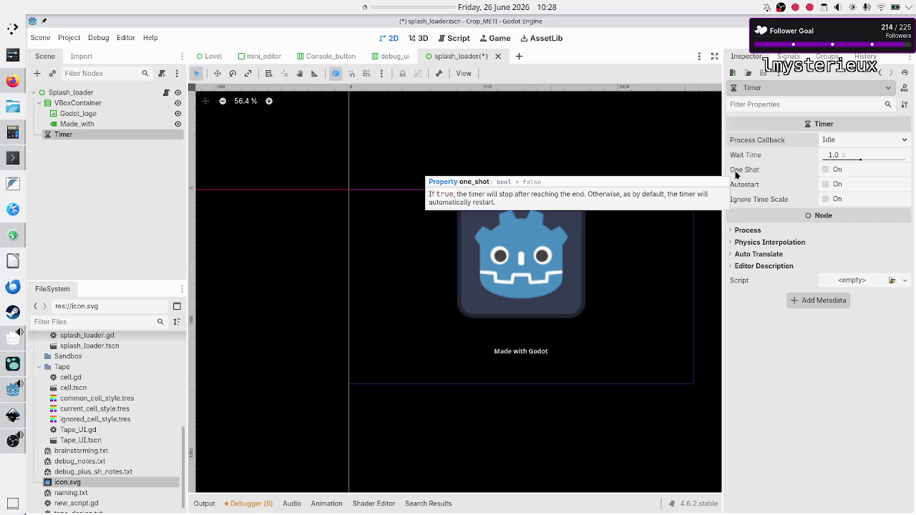
left_click(825, 170)
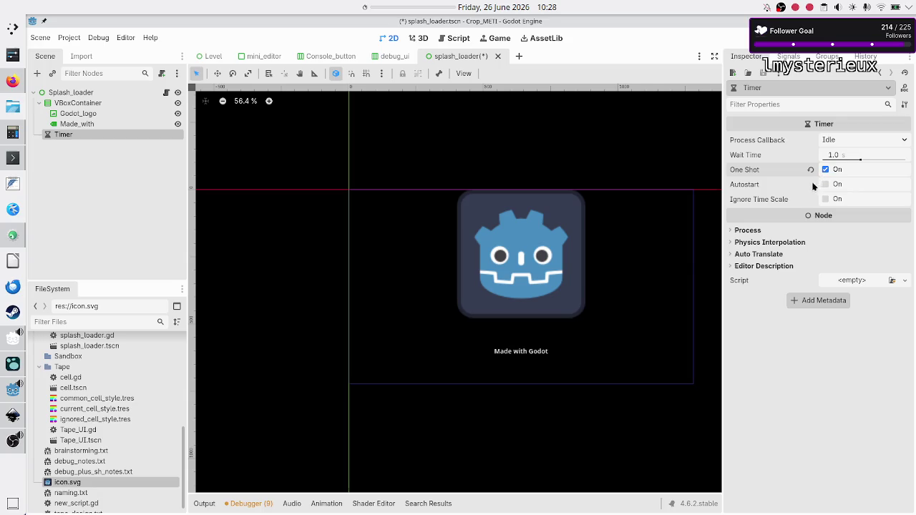
left_click(827, 183)
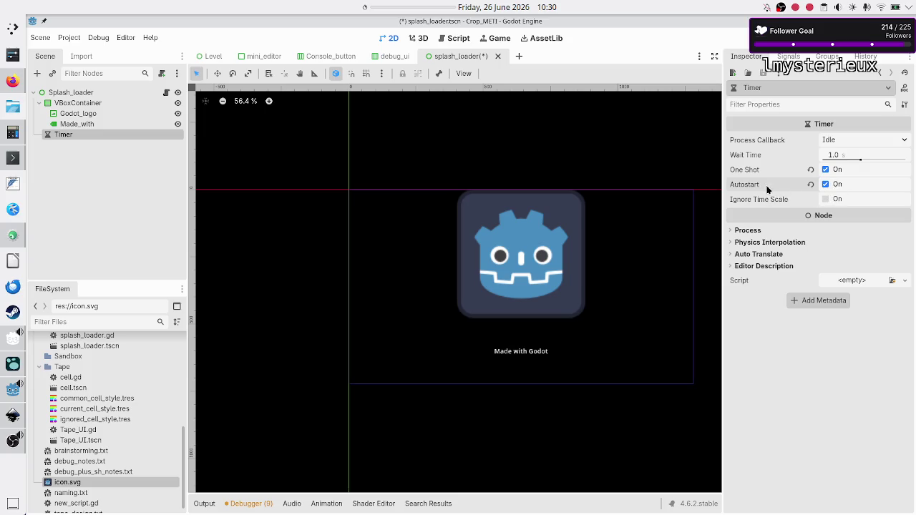
mouse_move(769, 190)
left_click(842, 156)
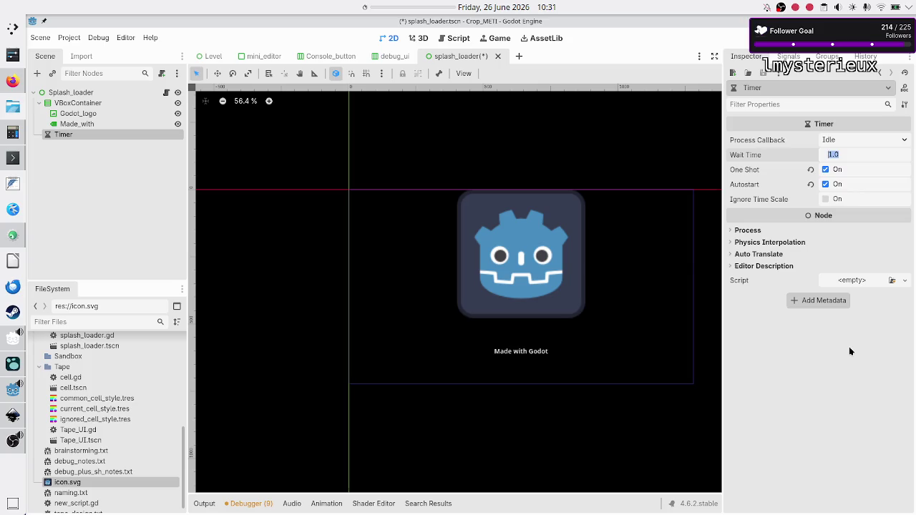
type("2")
key("Return")
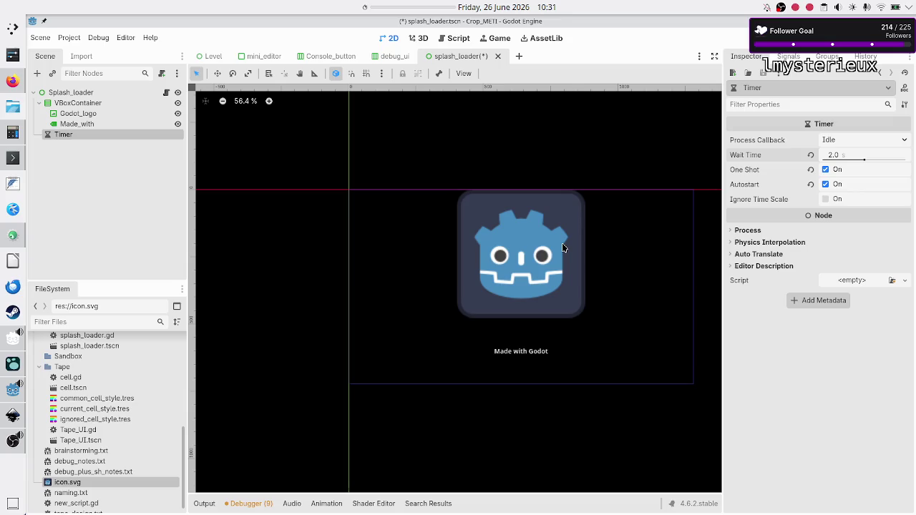
left_click(842, 154)
type("1")
key("Return")
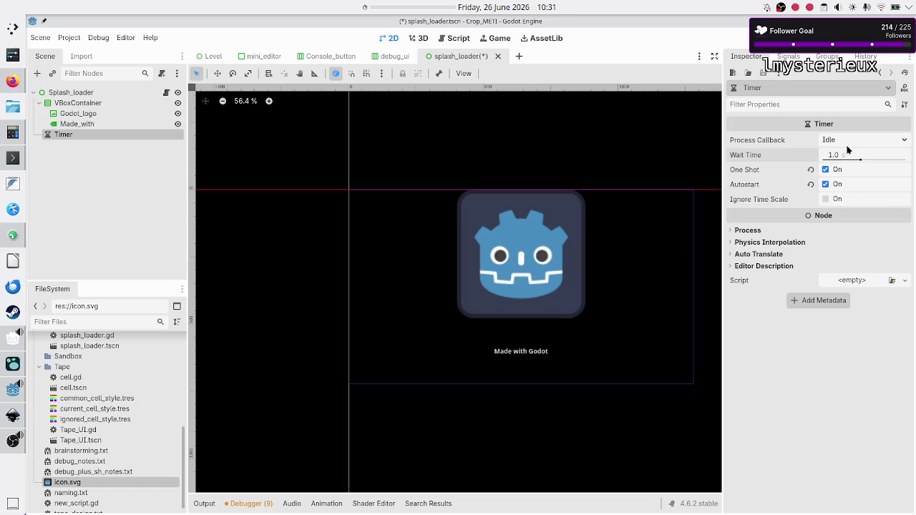
left_click(848, 145)
left_click(847, 147)
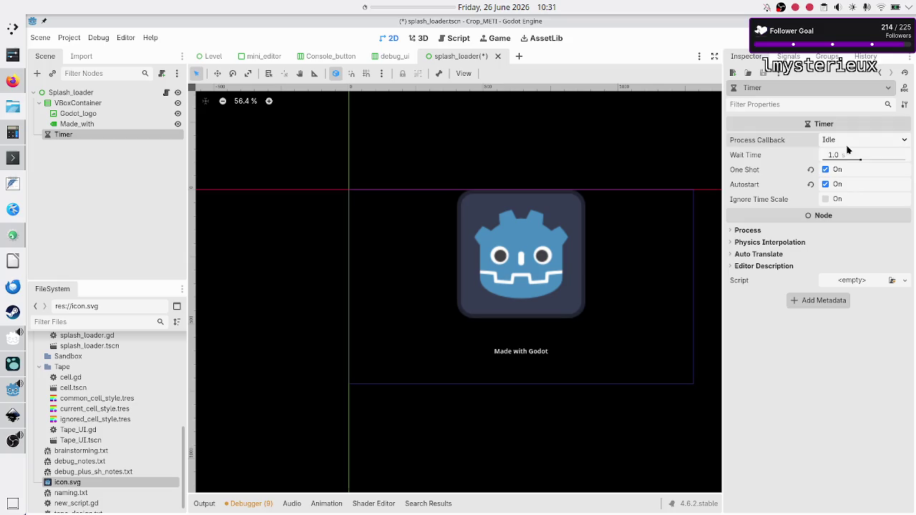
left_click(5, 159)
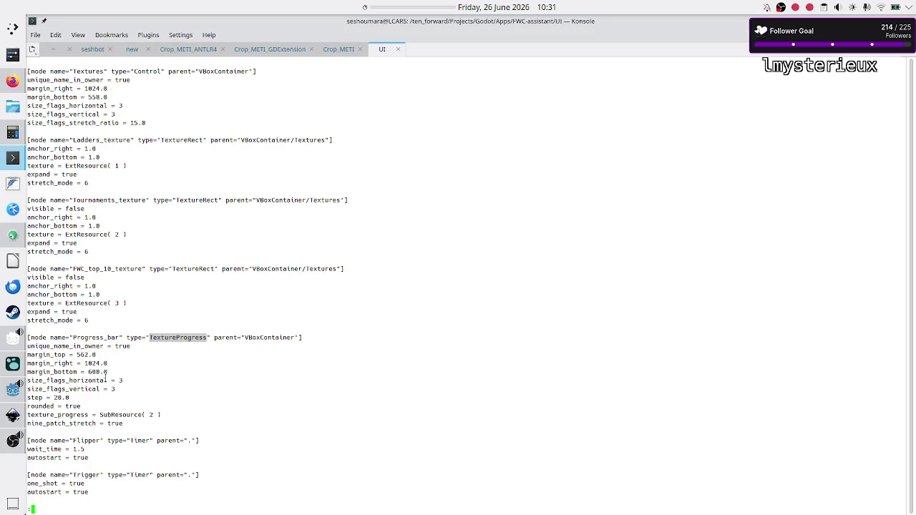
scroll(106, 377, "down", 1)
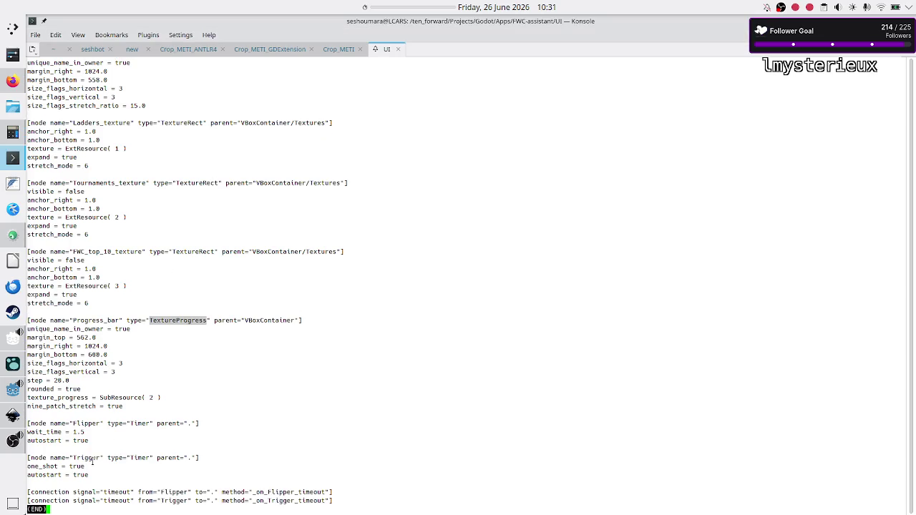
left_click(45, 467)
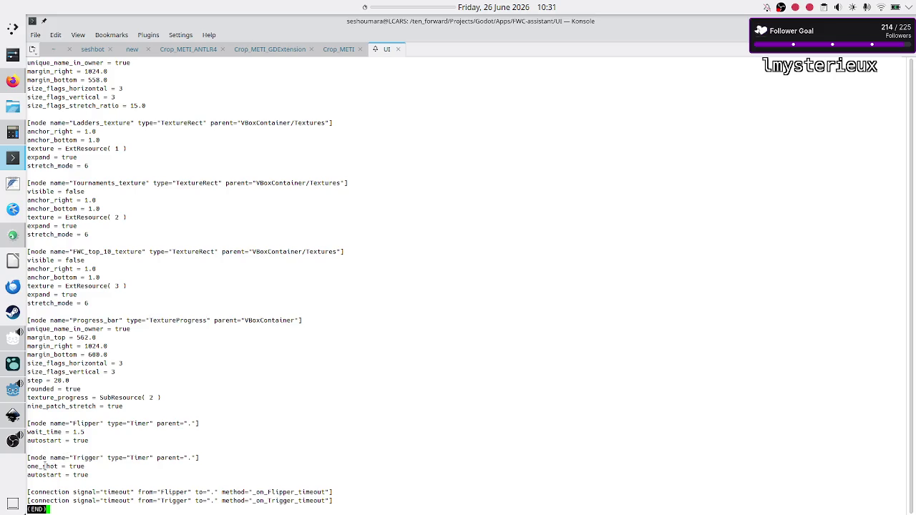
left_click_drag(45, 467, 85, 476)
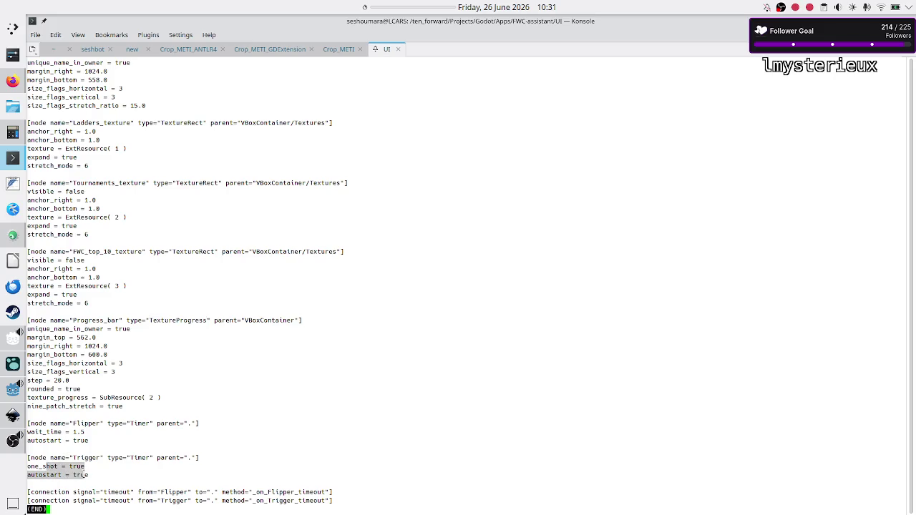
left_click(85, 475)
key("alt+Tab")
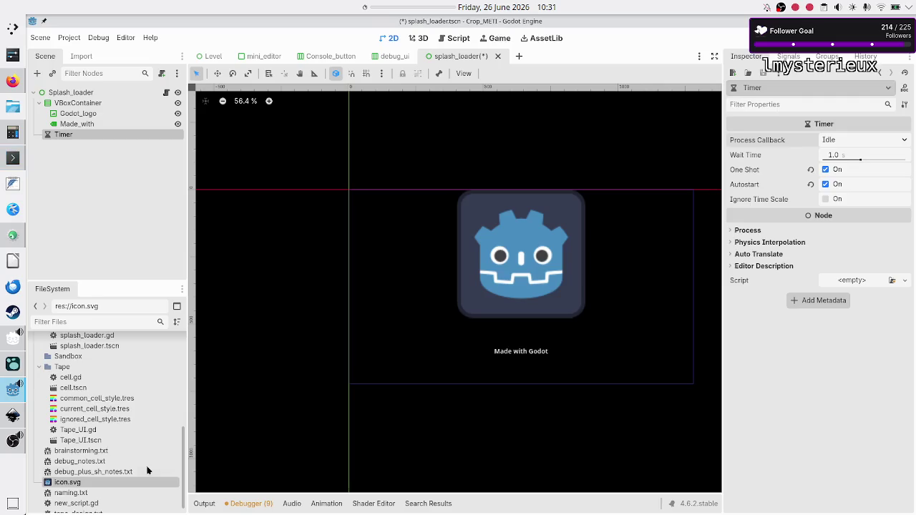
- Check the Flipper timer's settings in the old scene file in the terminal
mouse_move(820, 189)
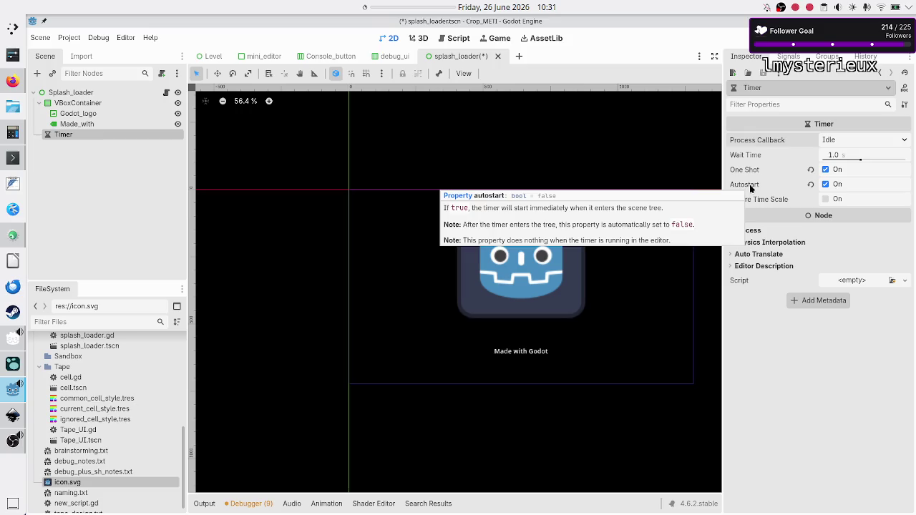
key("alt+Tab")
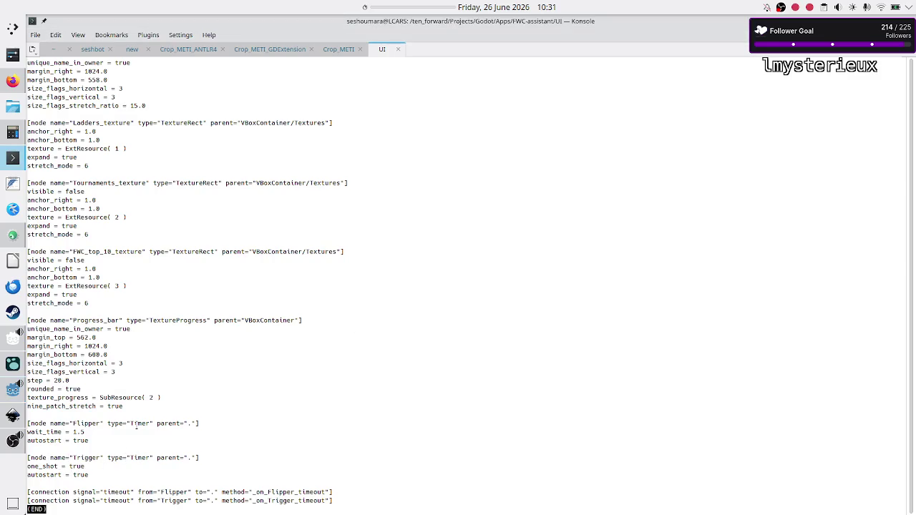
mouse_move(98, 440)
left_mouse_down()
mouse_move(28, 432)
mouse_move(29, 424)
mouse_move(103, 424)
left_mouse_up()
left_click(29, 423)
left_click(119, 437)
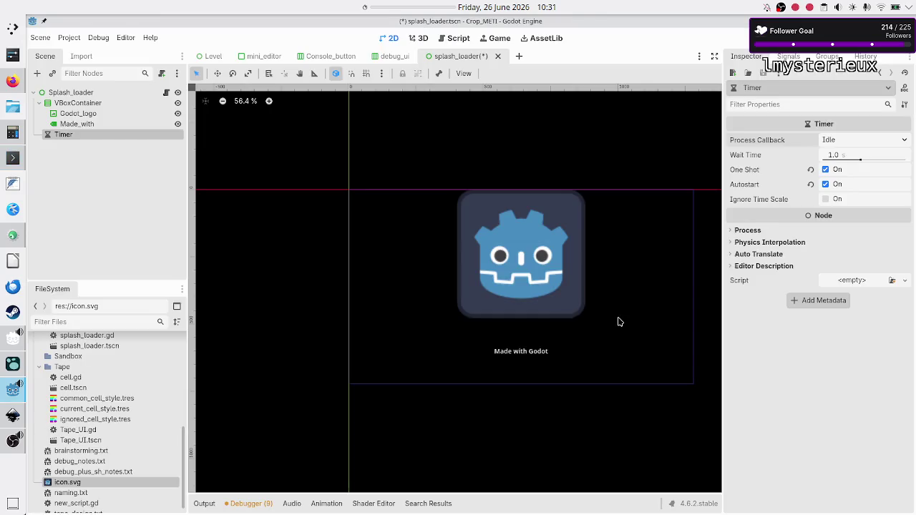
key("alt+Tab")
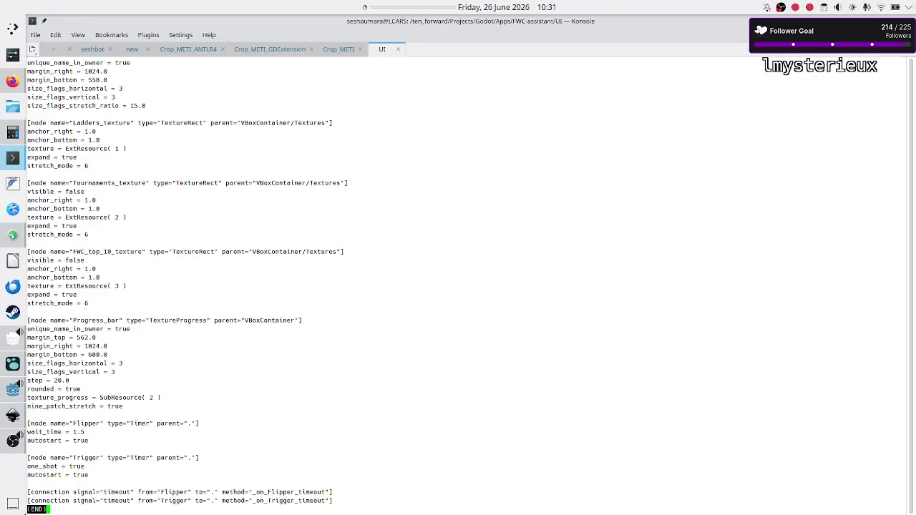
key("alt+Tab")
- Set the splash Timer's wait time to 1.5 seconds
left_click(854, 155)
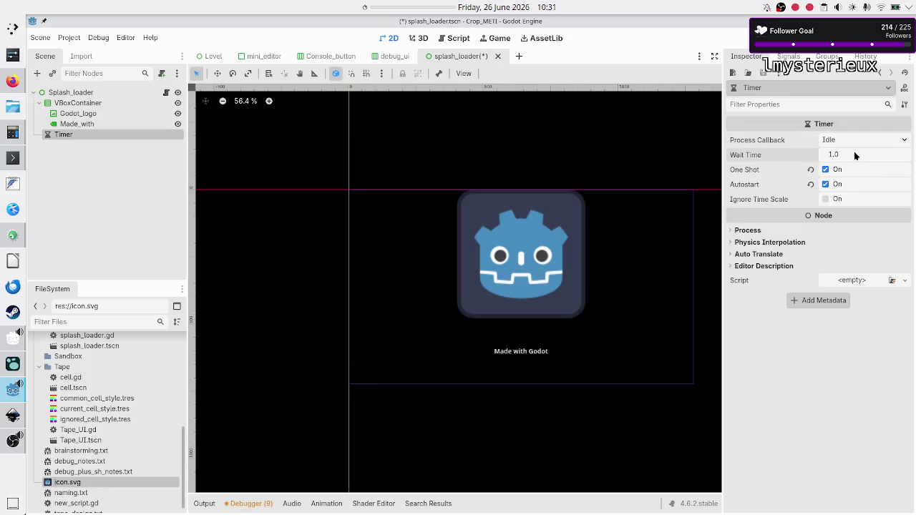
type("5")
key("Return")
left_click(91, 151)
left_click(108, 135)
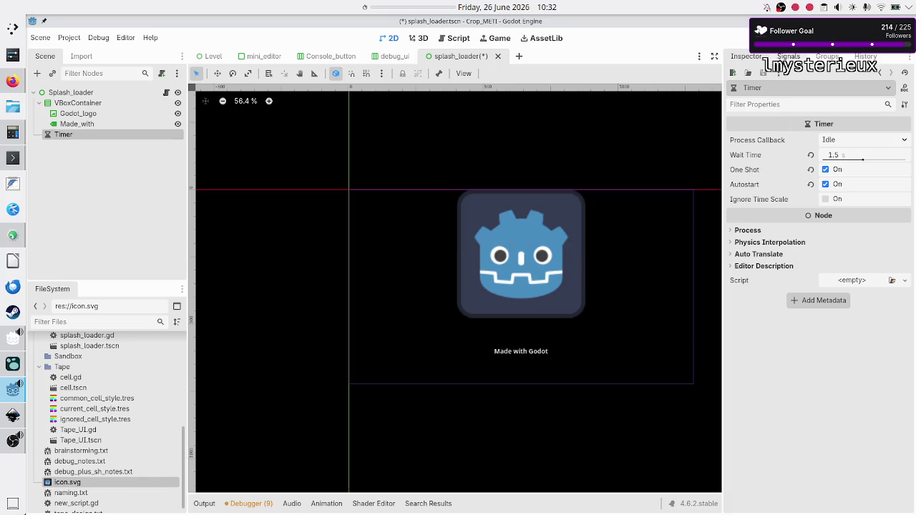
left_click(787, 57)
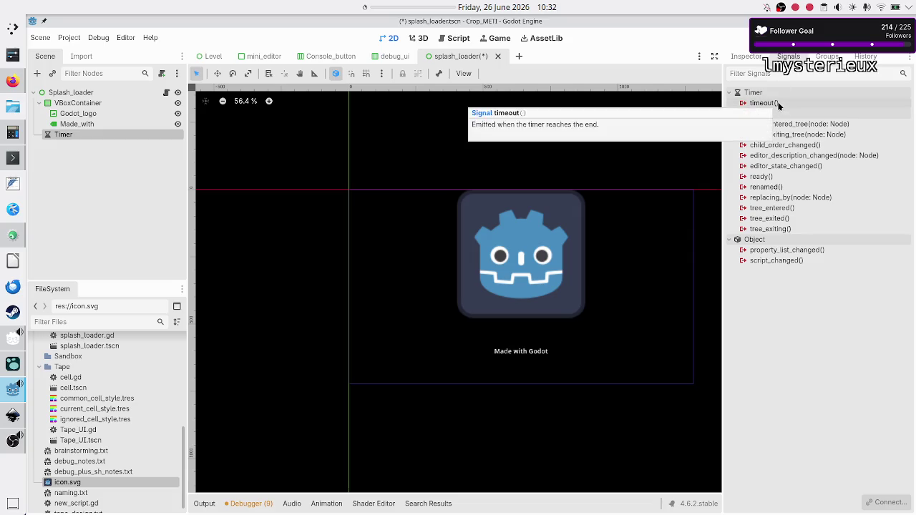
- Connect the Timer's timeout to _on_timer_timeout and add an empty 'func load_data() -> void:'
double_click(777, 103)
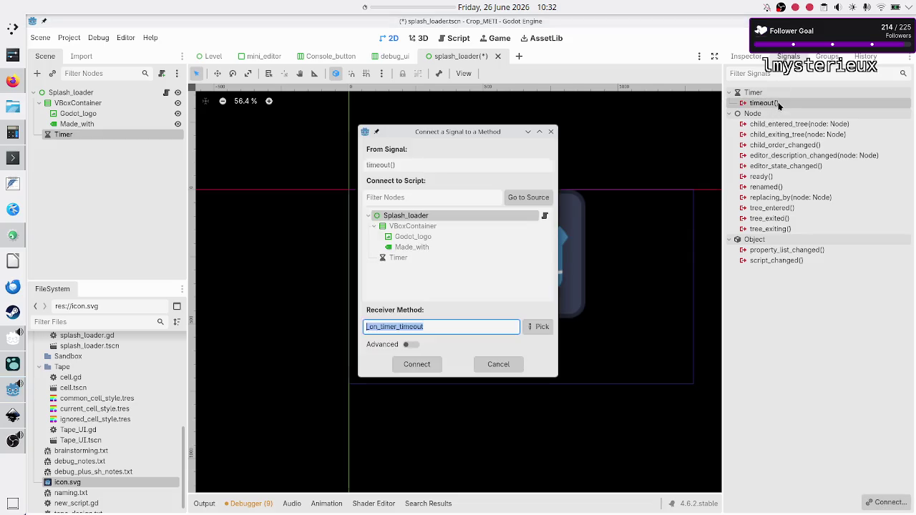
left_click(420, 360)
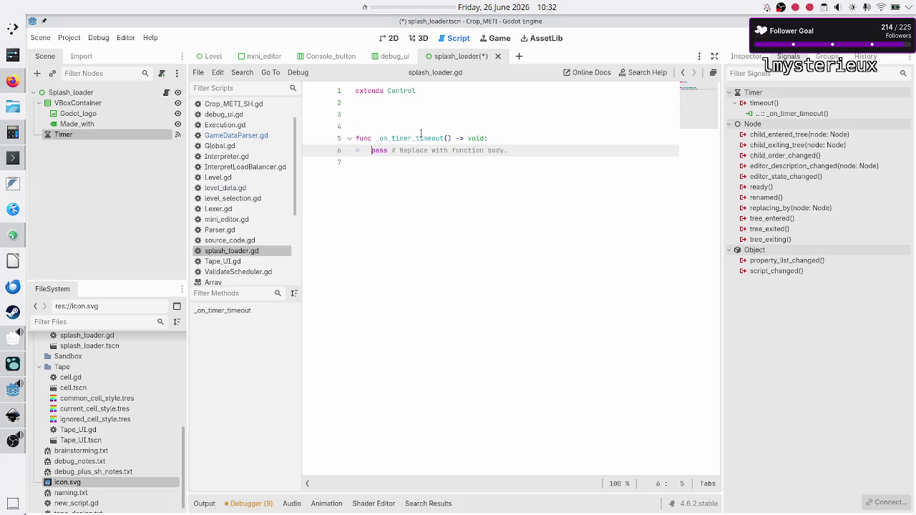
key("Up")
key("Up")
key("BackSpace")
key("Up")
key("Return")
type("func ")
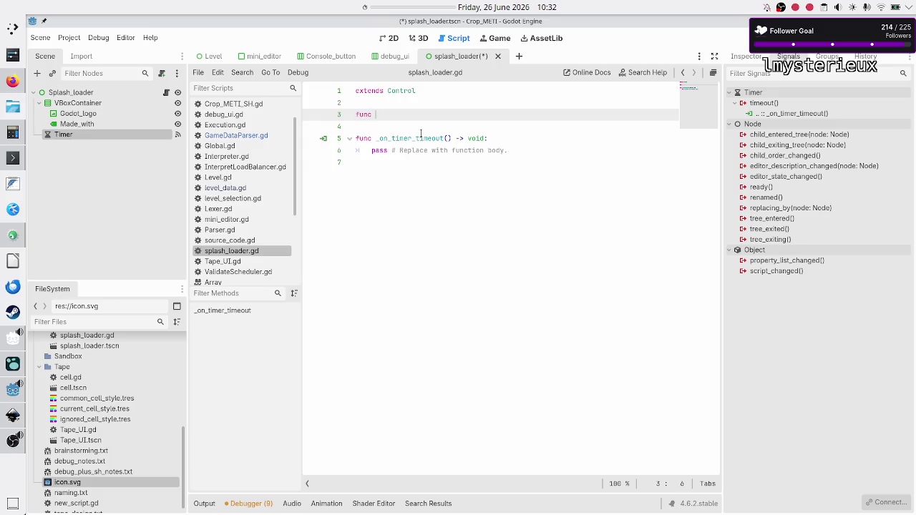
type("load_data(")
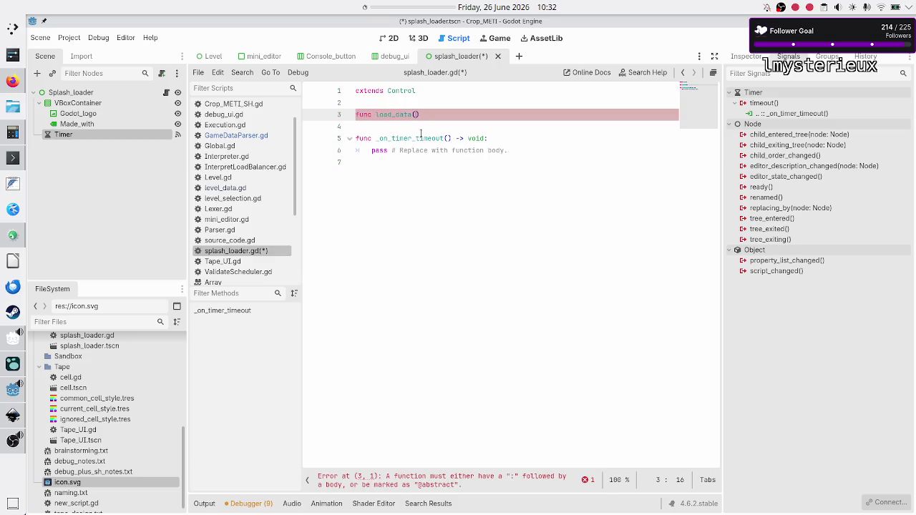
key("Right")
type("-> void:")
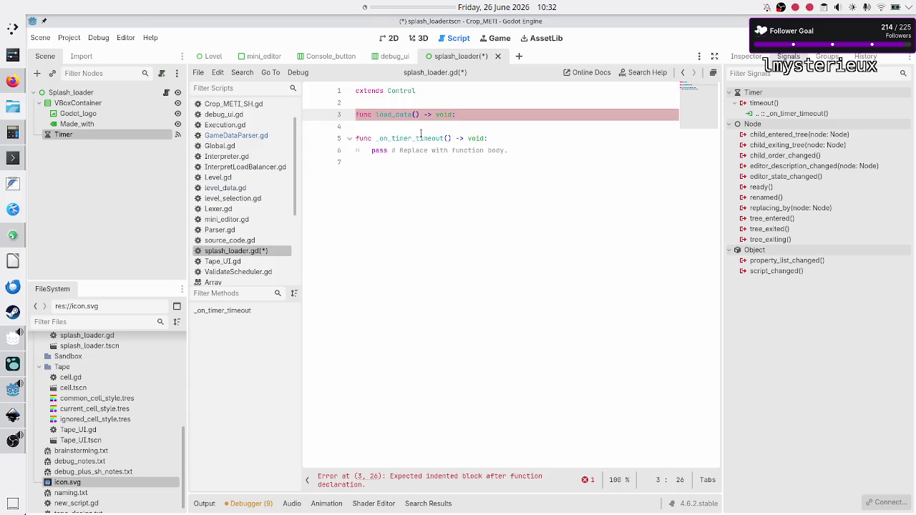
key("Return")
type("pass")
- Replace the callback's pass with a load_data() call and clear load_data's placeholder pass
key("Down")
key("Down")
key("Down")
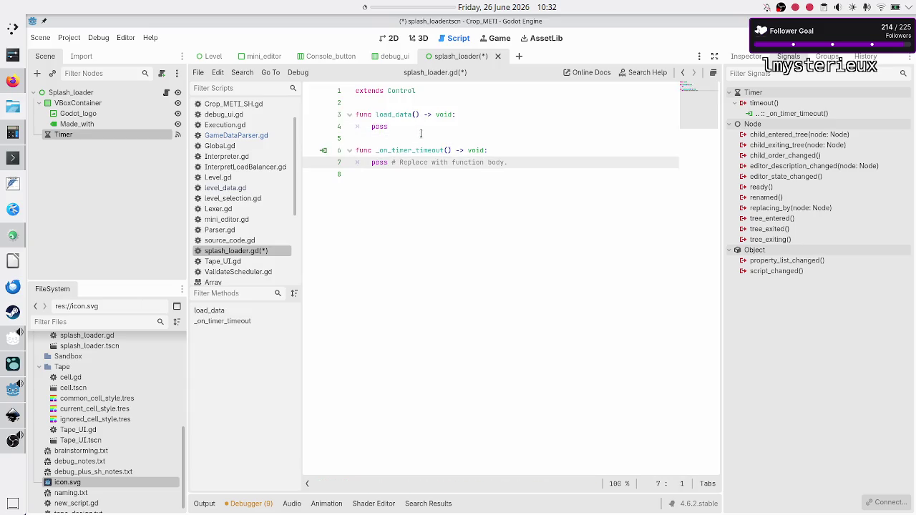
key("shift+End")
key("BackSpace")
key("Up")
key("Up")
type("l")
key("BackSpace")
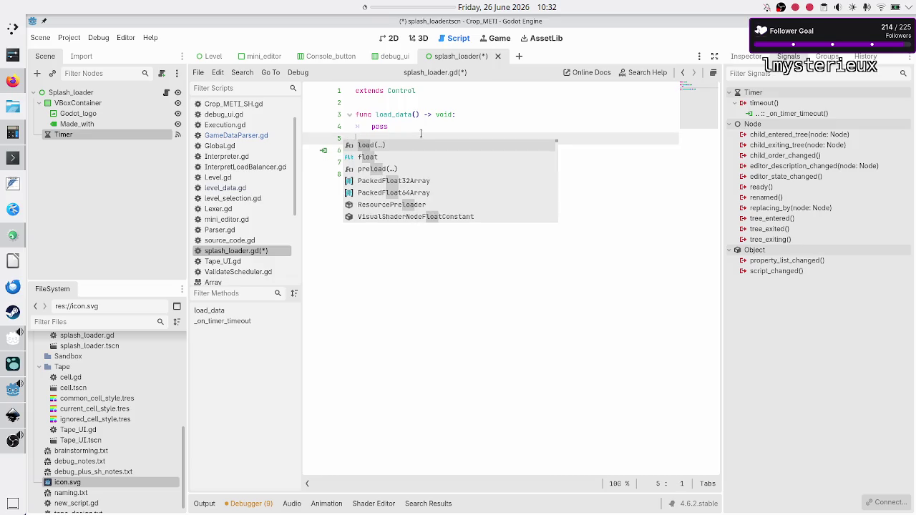
key("Escape")
key("Down")
key("Down")
type("load_da")
key("Return")
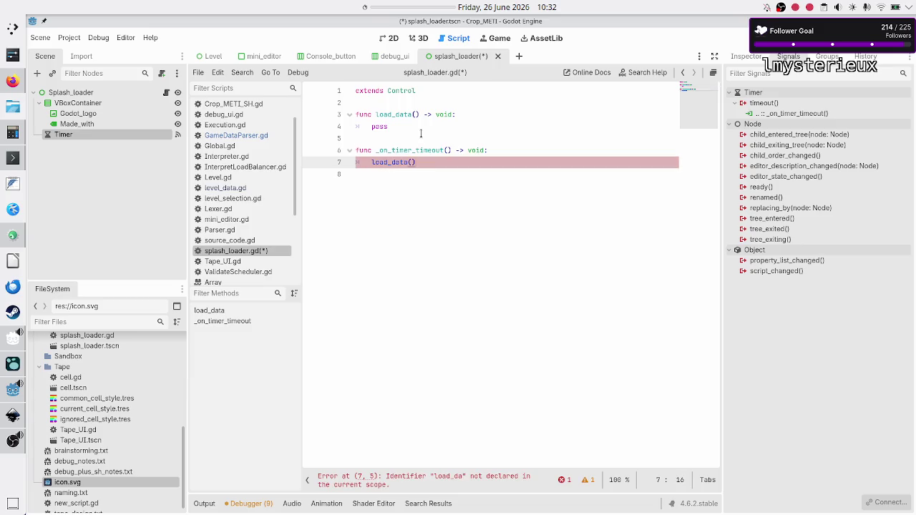
key("Down")
key("Up")
key("Up")
key("Up")
key("End")
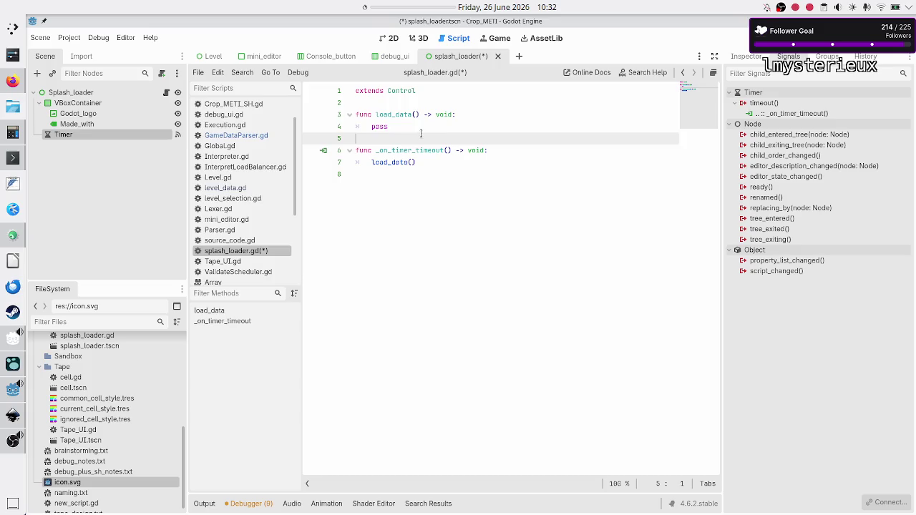
key("BackSpace")
key("BackSpace")
key("BackSpace")
key("BackSpace")
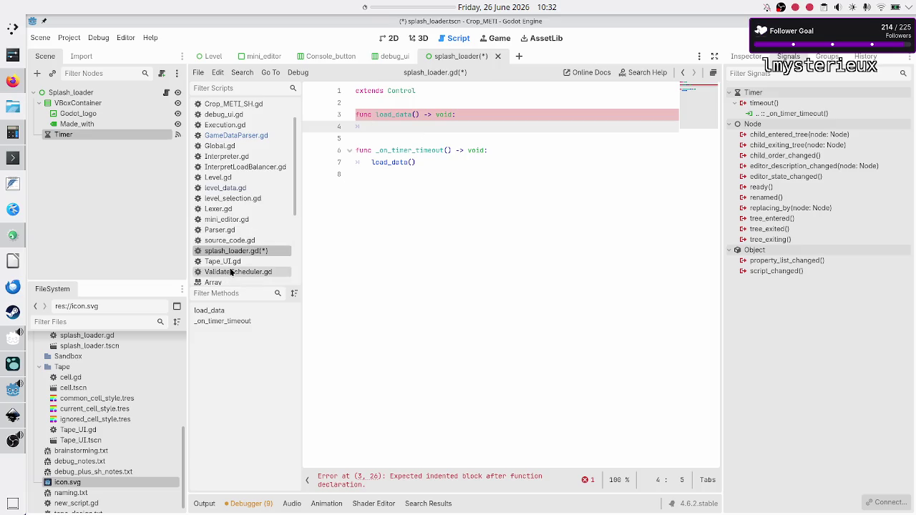
left_click(239, 229)
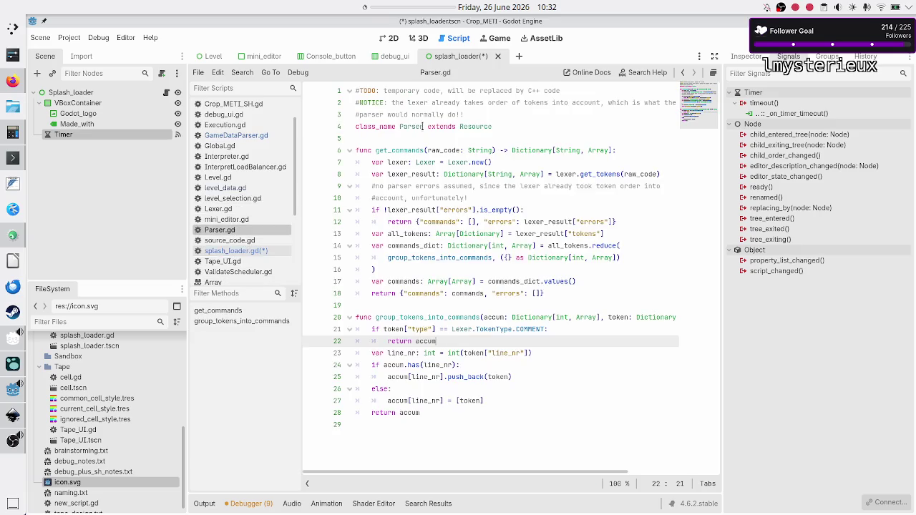
- Look over the code in Parser.gd
left_click(412, 141)
key("Down")
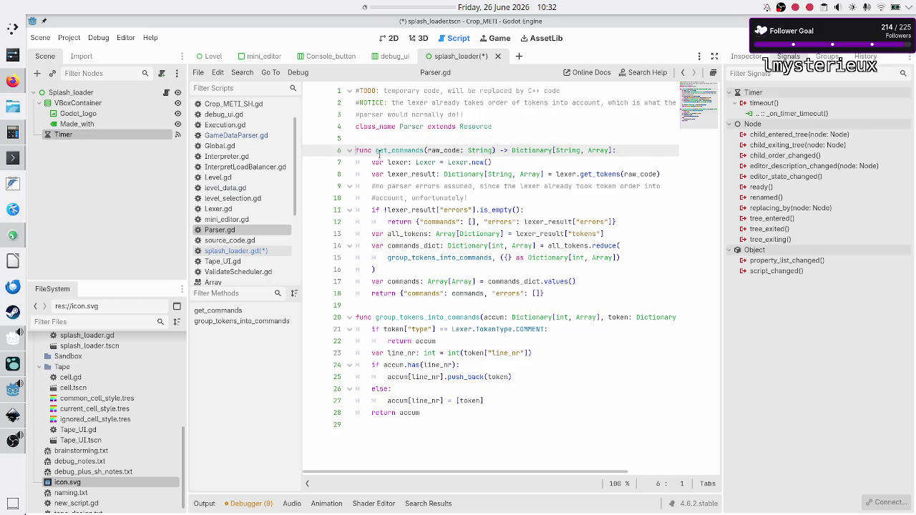
scroll(237, 243, "down", 5)
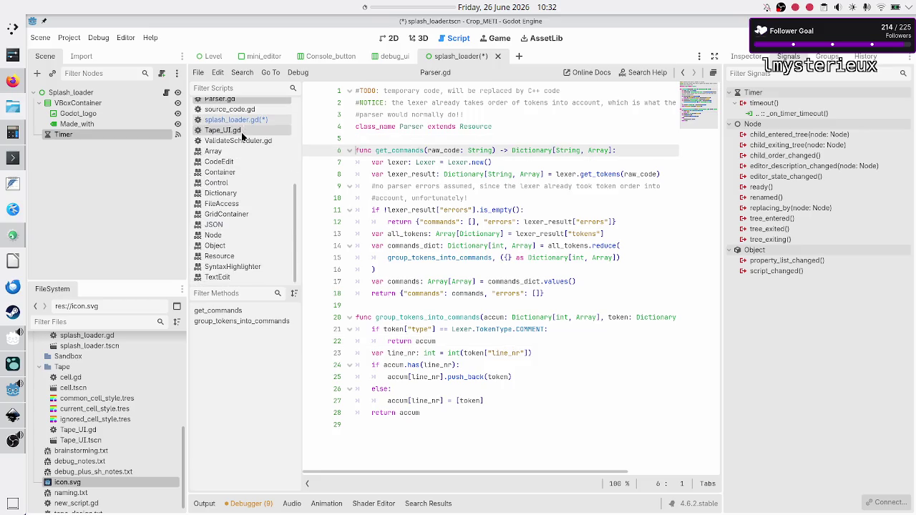
scroll(241, 138, "up", 4)
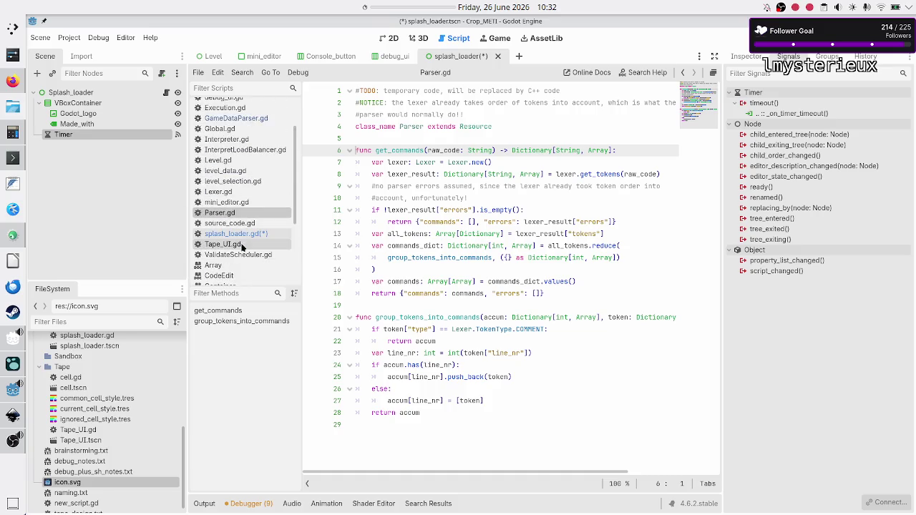
- Prefix store_save_slot_data and load_save_slot_data with 'static' in GameDataParser.gd and save it
left_click(246, 119)
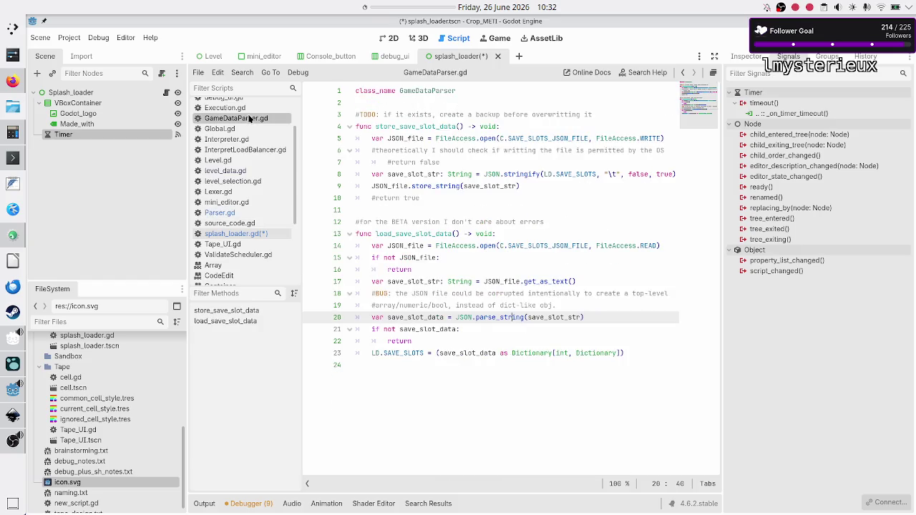
left_click(422, 106)
key("Down")
key("Down")
type("static")
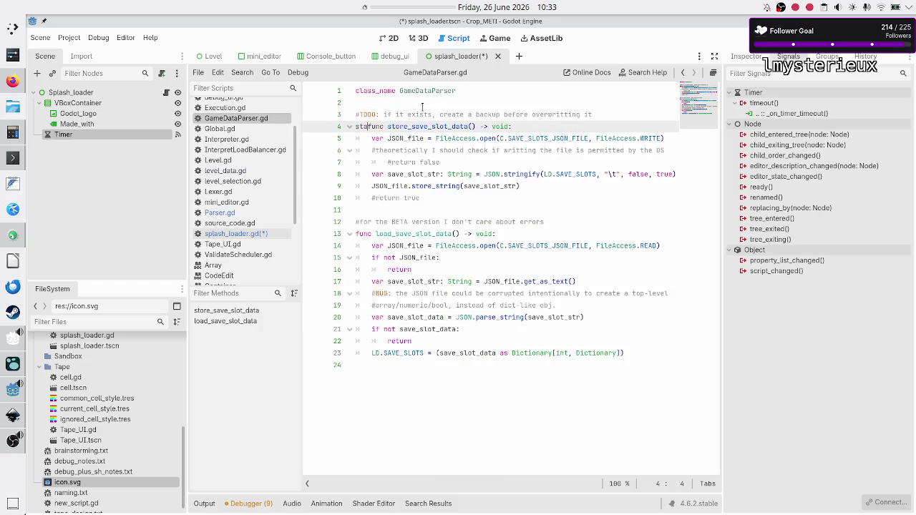
key("Down")
key("Down")
key("Down")
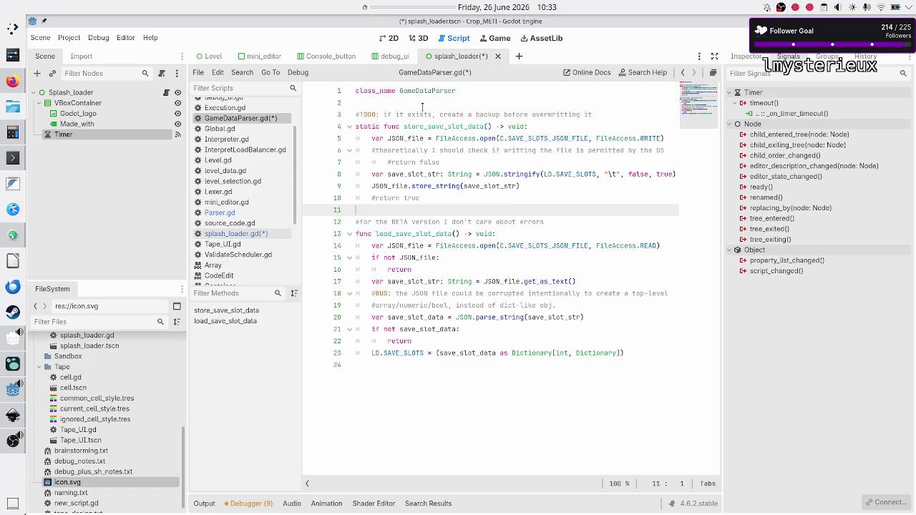
key("Home")
type("static")
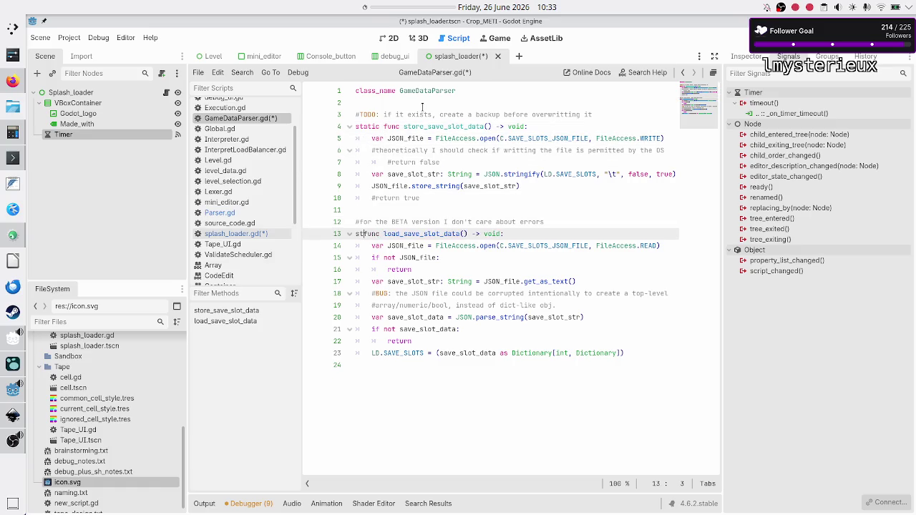
key("Up")
key("Up")
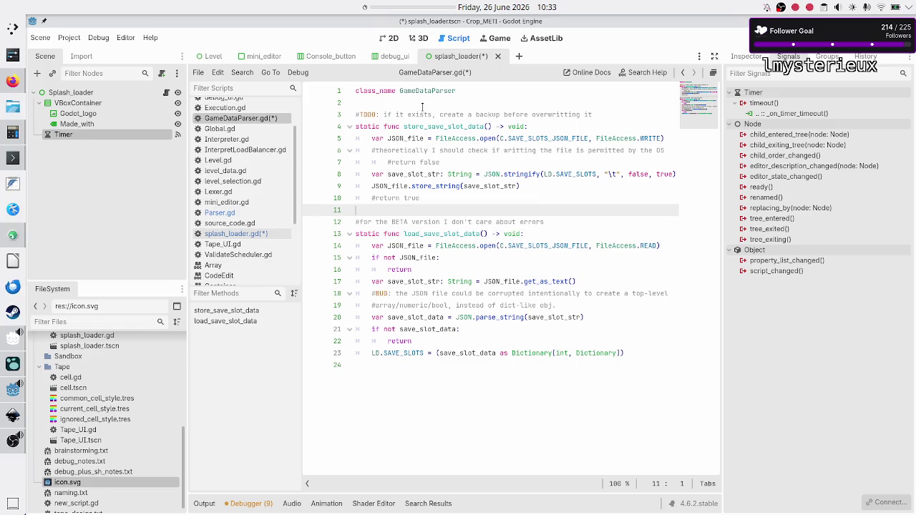
key("ctrl+s")
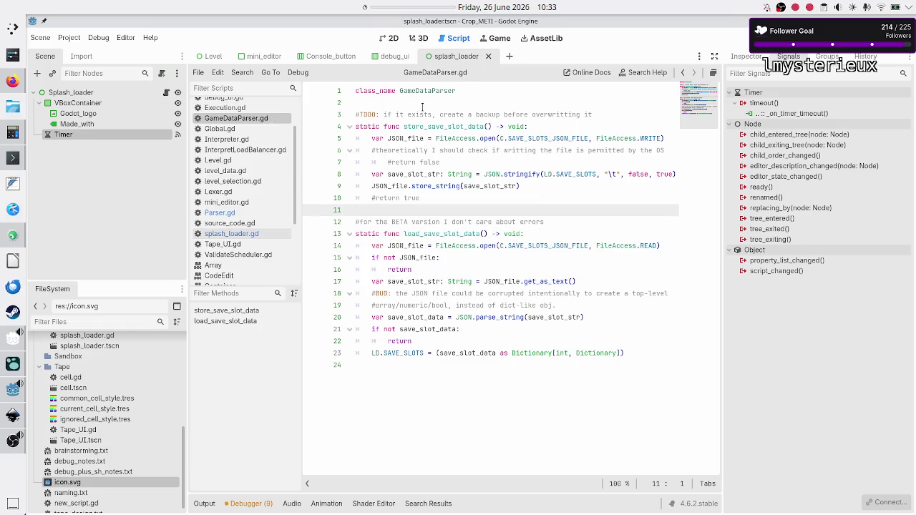
left_click(397, 103)
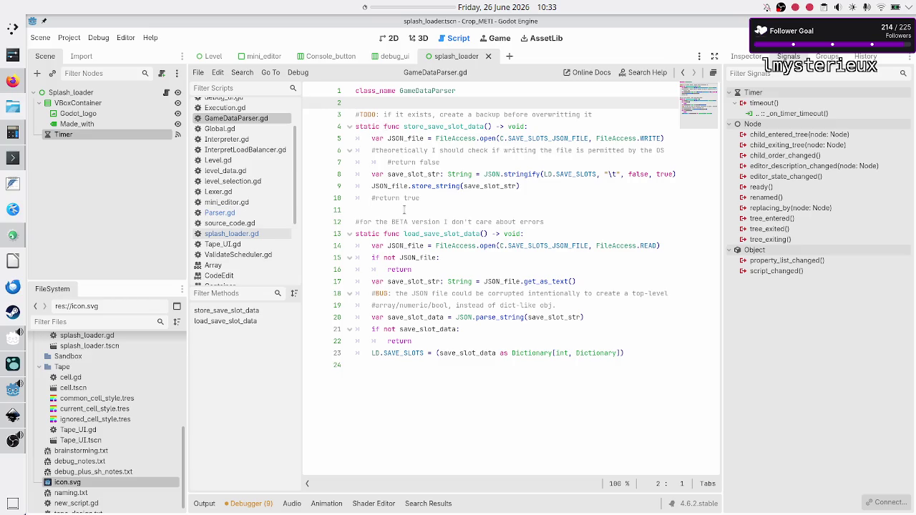
double_click(422, 233)
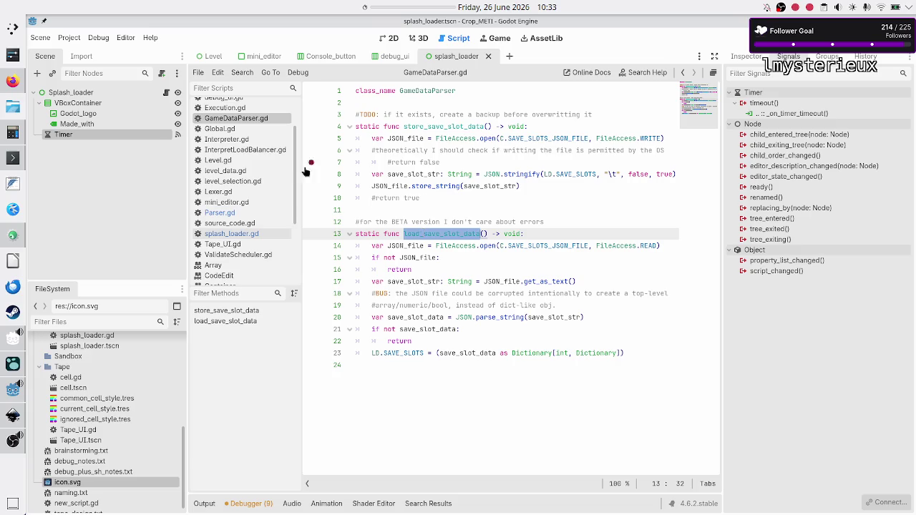
- In splash_loader.gd, replace the load_data() call with GameDataParser.load_save_slot_data()
left_click(231, 234)
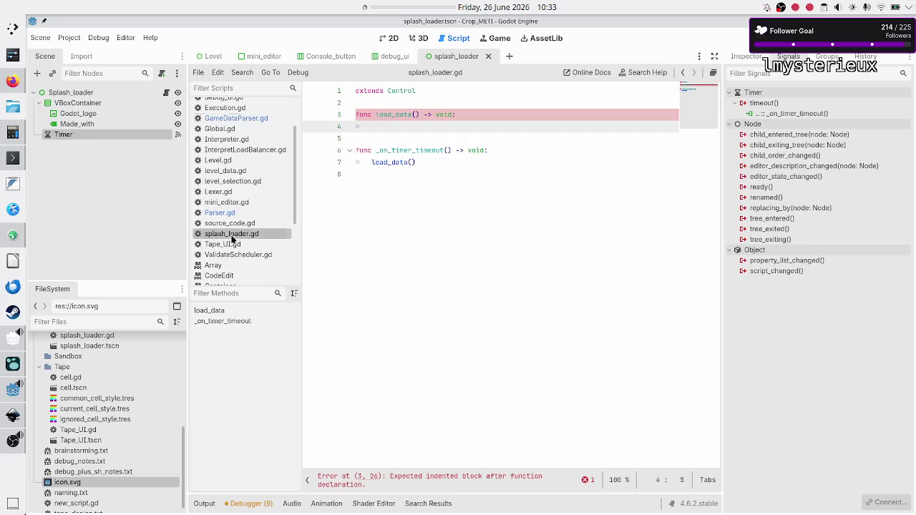
left_click(433, 188)
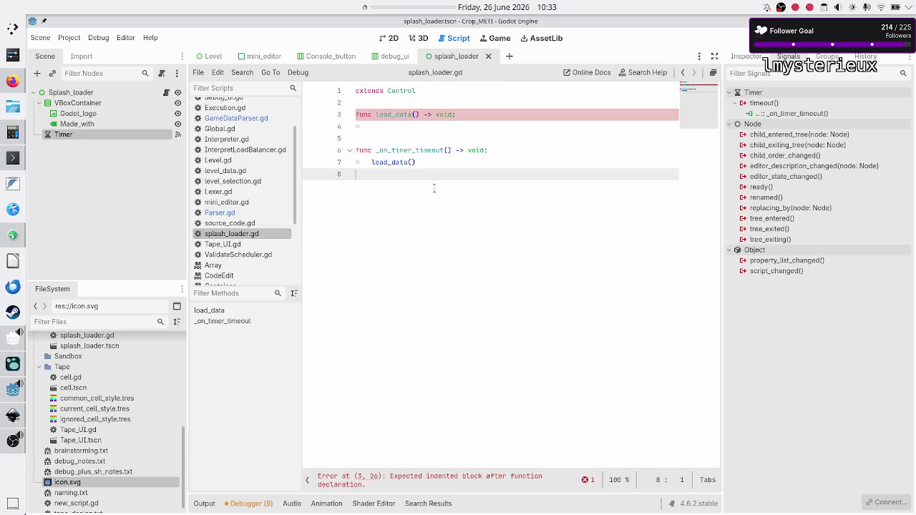
key("Left")
key("shift+Home")
key("BackSpace")
type("G")
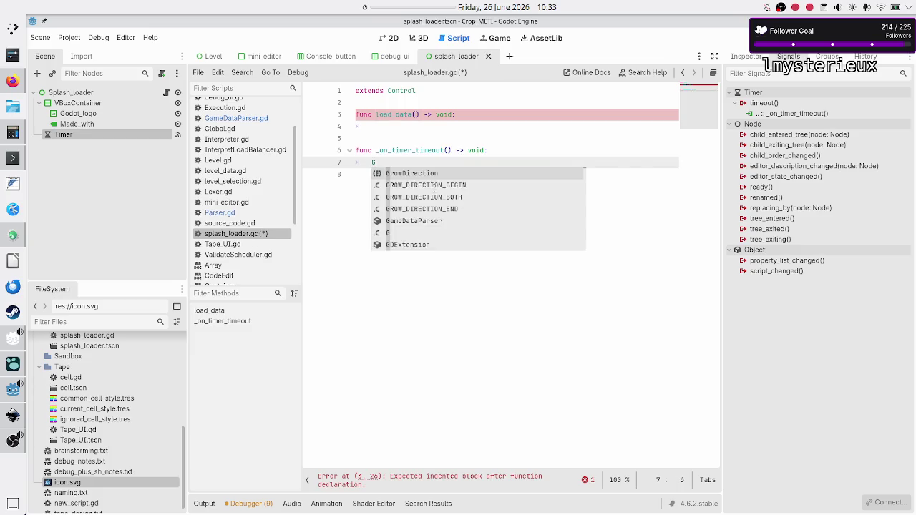
type("ame")
key("Return")
type(".")
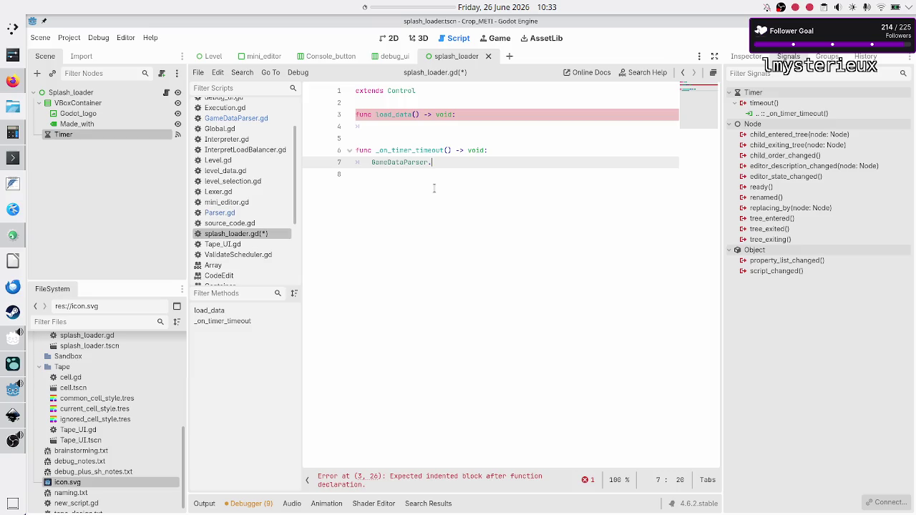
type("load")
key("Return")
- Delete the empty load_data function from the script
key("Down")
key("Up")
key("Up")
key("Up")
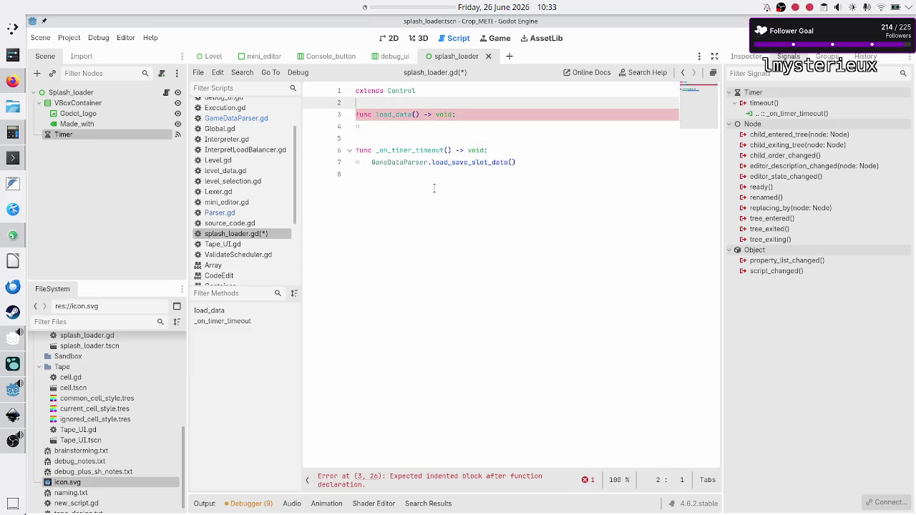
key("shift+Down")
key("shift+Down")
key("shift+Down")
key("BackSpace")
key("Down")
key("Down")
key("Down")
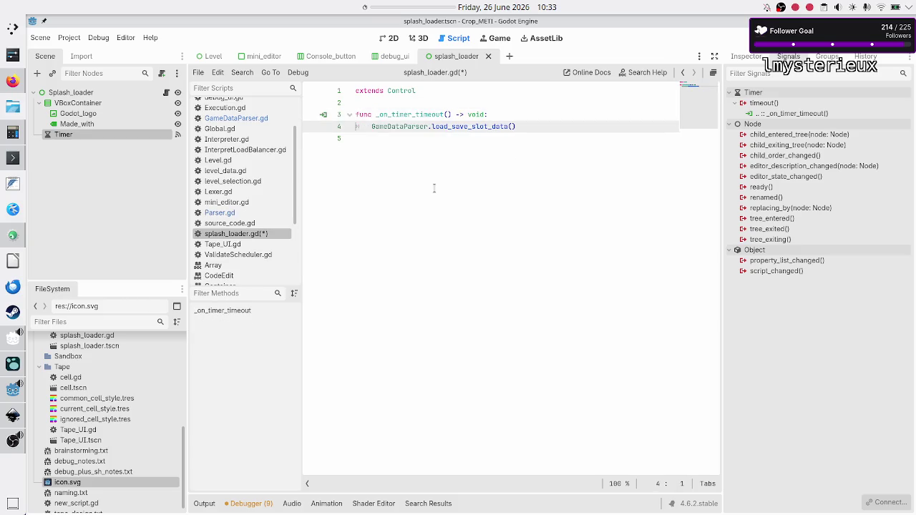
key("Left")
- Add get_tree().change_scene_to_file("res://Main_menu/main.tscn") to the timeout handler and save the script
key("Return")
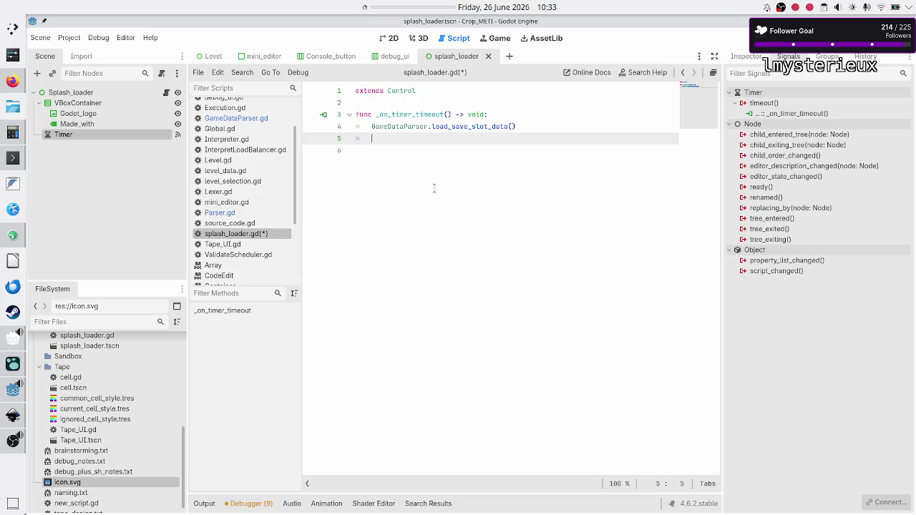
type("g")
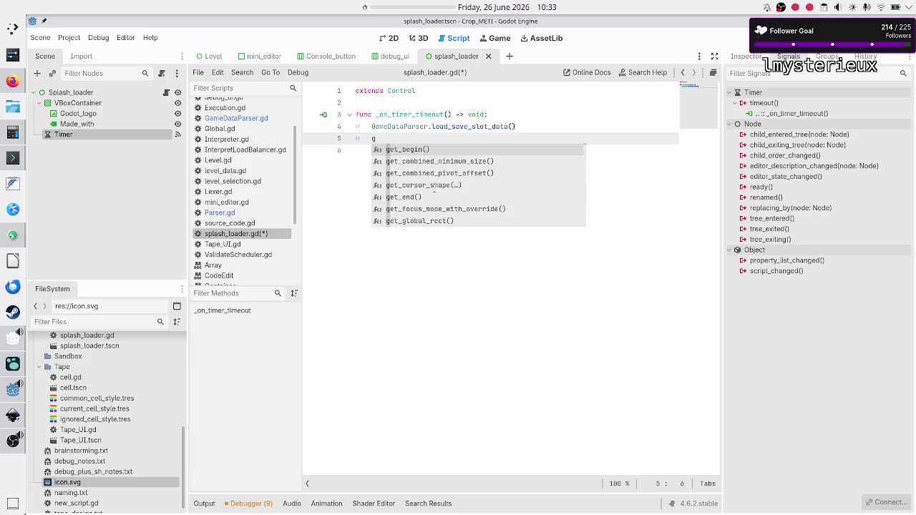
type("et_tr")
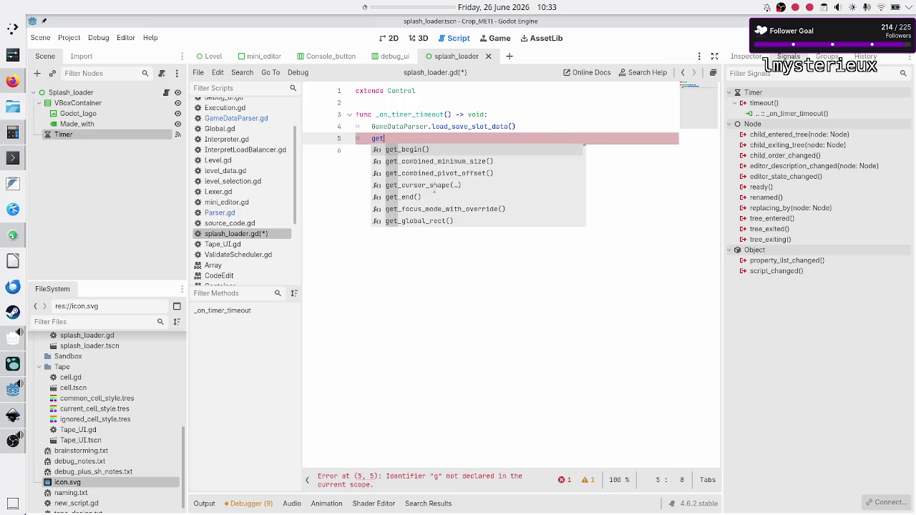
key("Down")
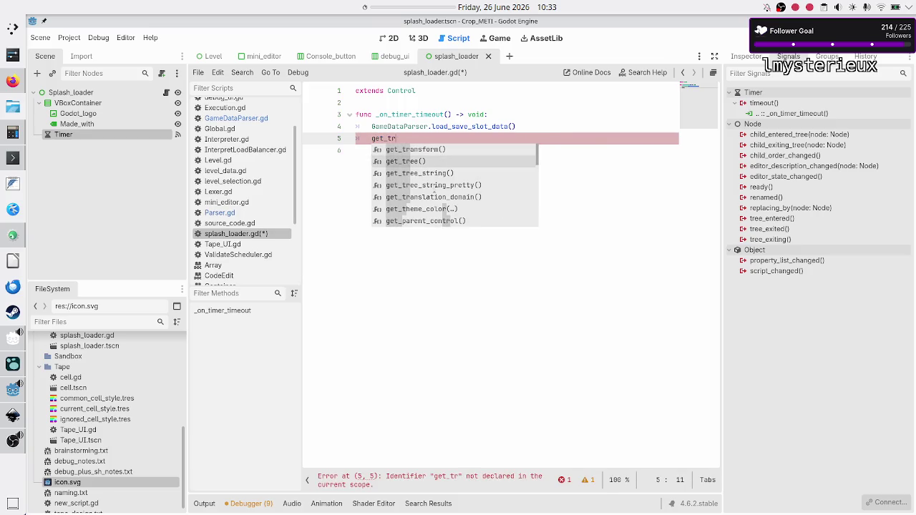
key("Return")
type(".chang")
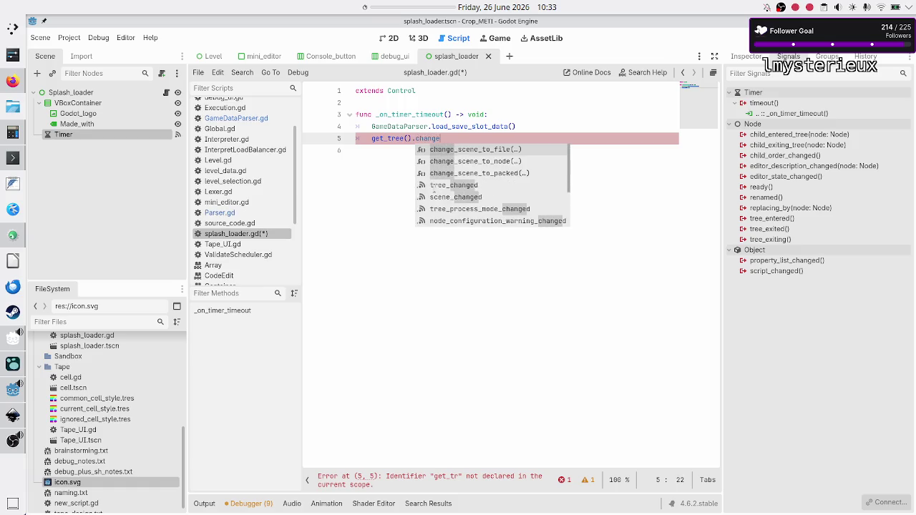
type("e")
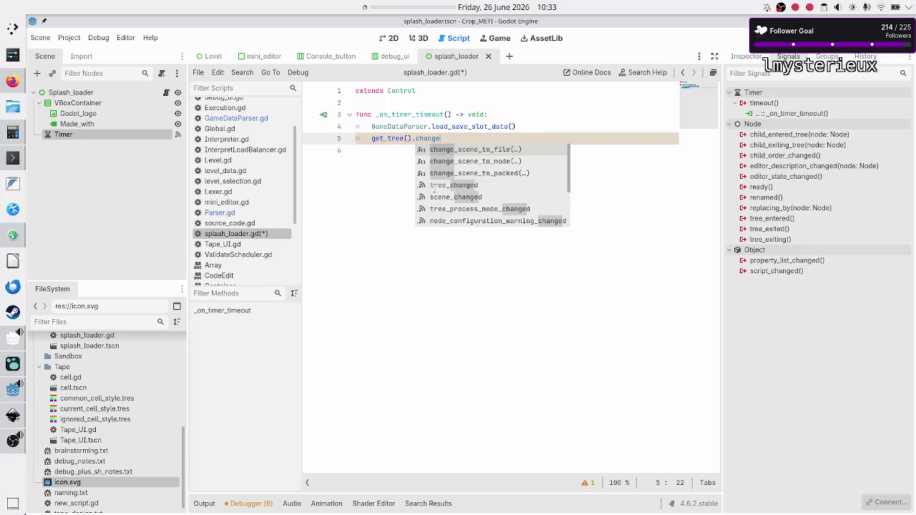
key("Return")
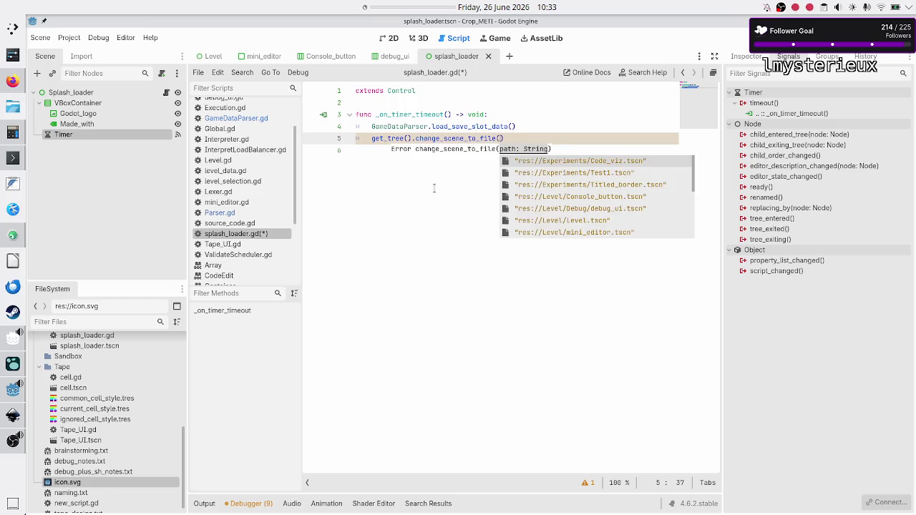
type("main")
key("Return")
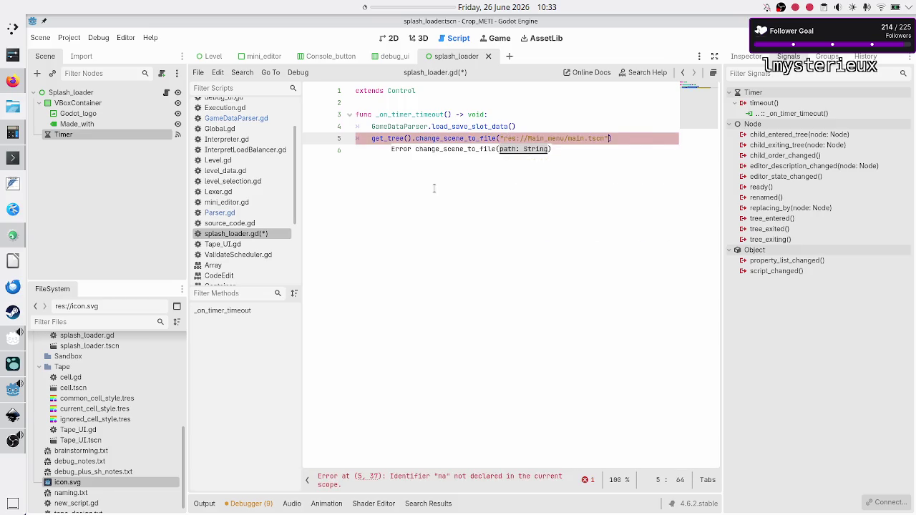
key("Down")
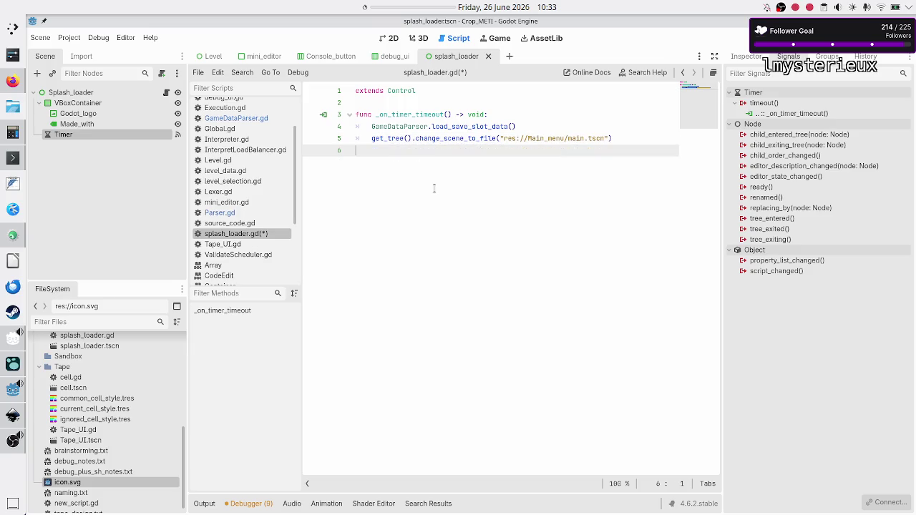
key("ctrl+s")
- In Project Settings' Run section, set res://Main_menu/splash_loader.tscn as the main scene, then close the settings
left_click(68, 38)
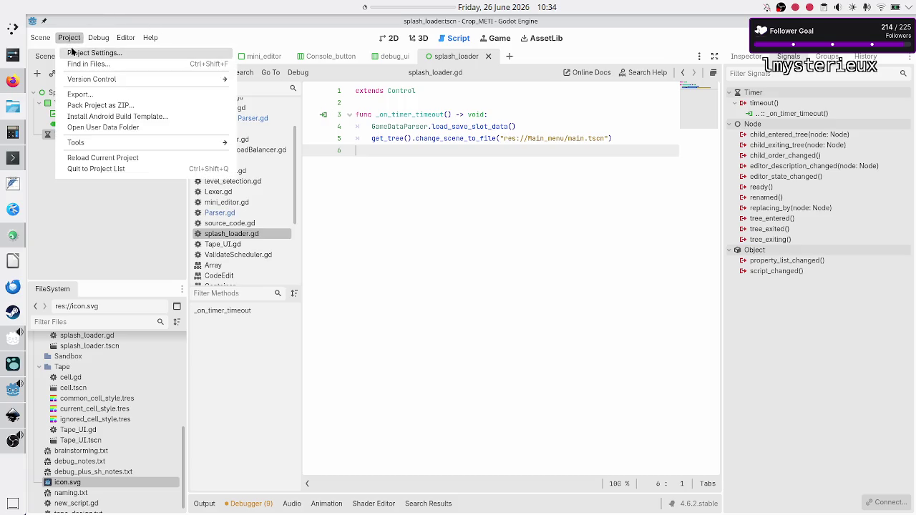
left_click(79, 53)
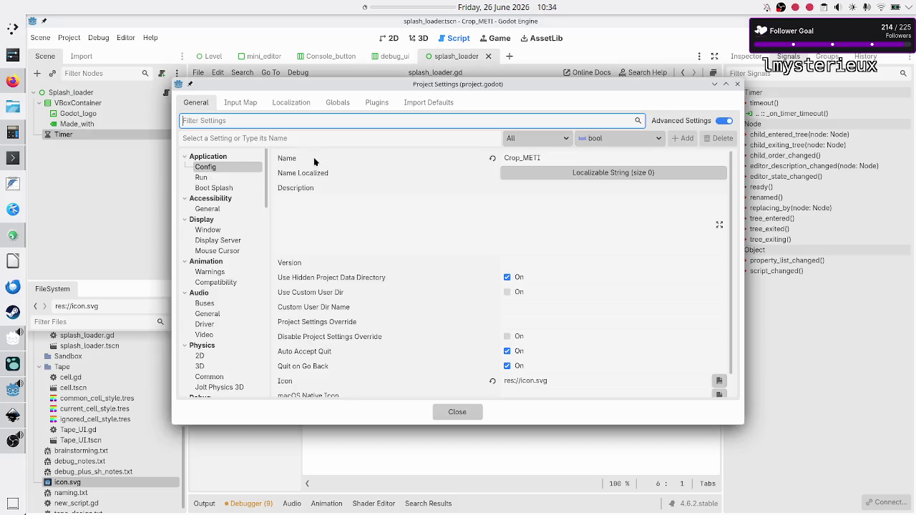
left_click(208, 178)
left_click(726, 158)
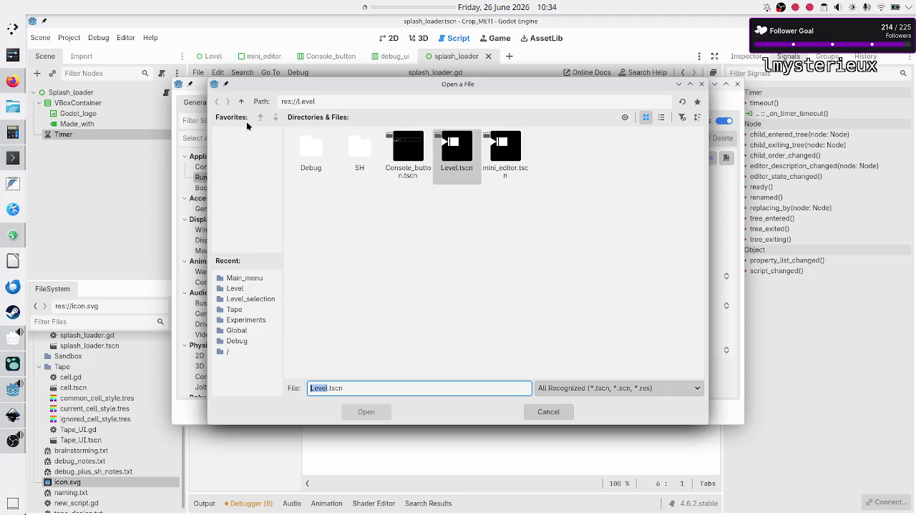
left_click(241, 101)
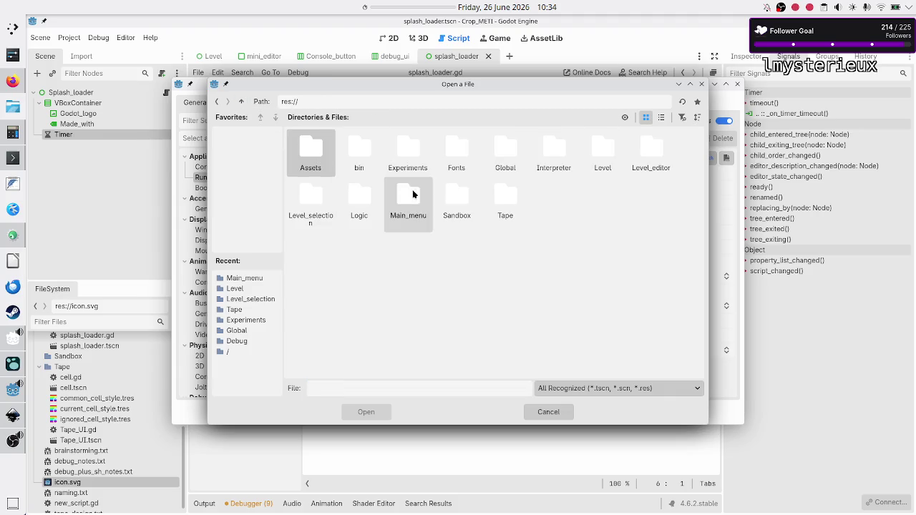
double_click(412, 192)
left_click(369, 146)
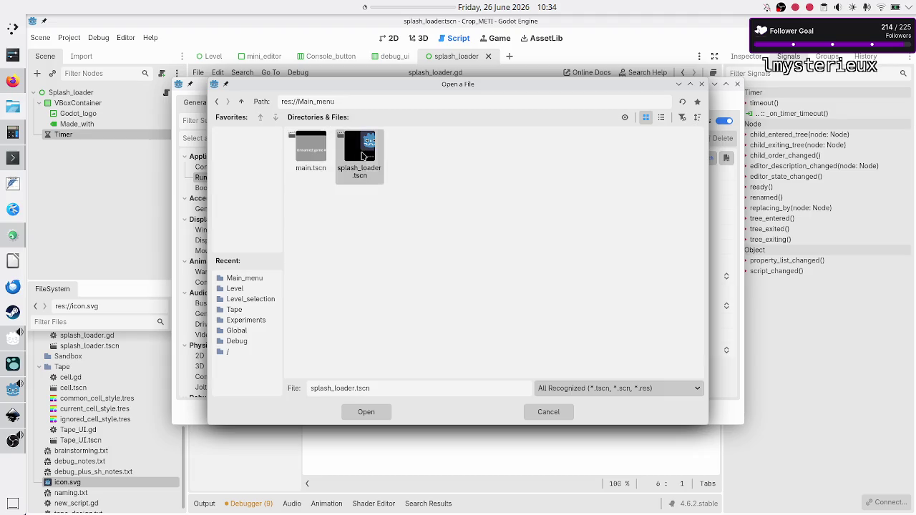
left_click(379, 412)
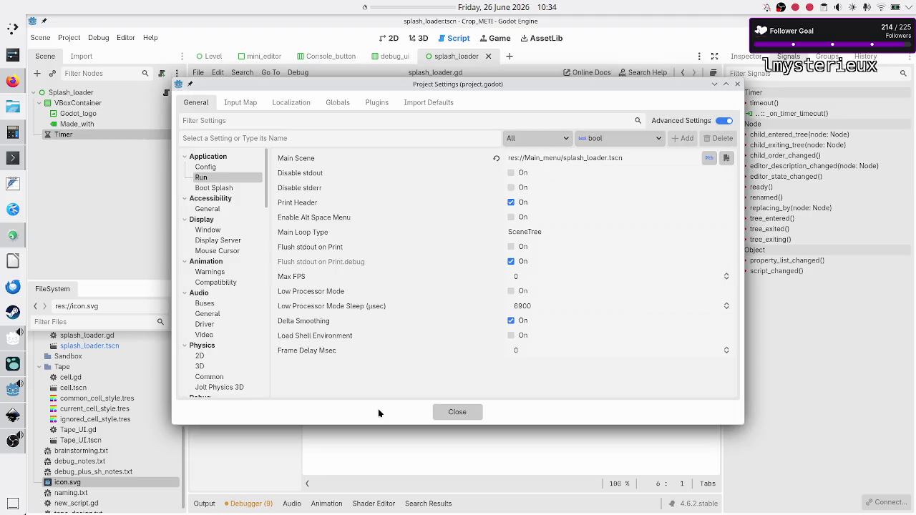
left_click(455, 412)
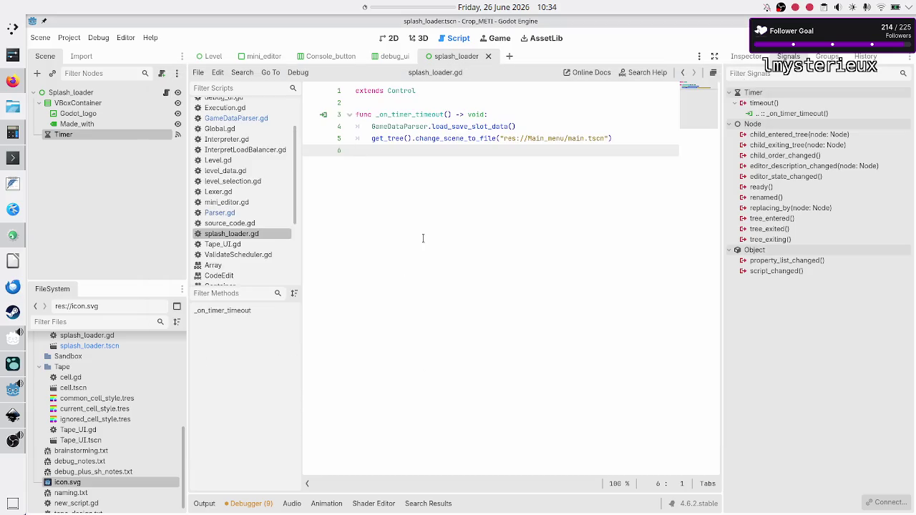
- Insert print(LD.SAVE_SLOTS) above the change_scene_to_file line in the timeout handler
key("Up")
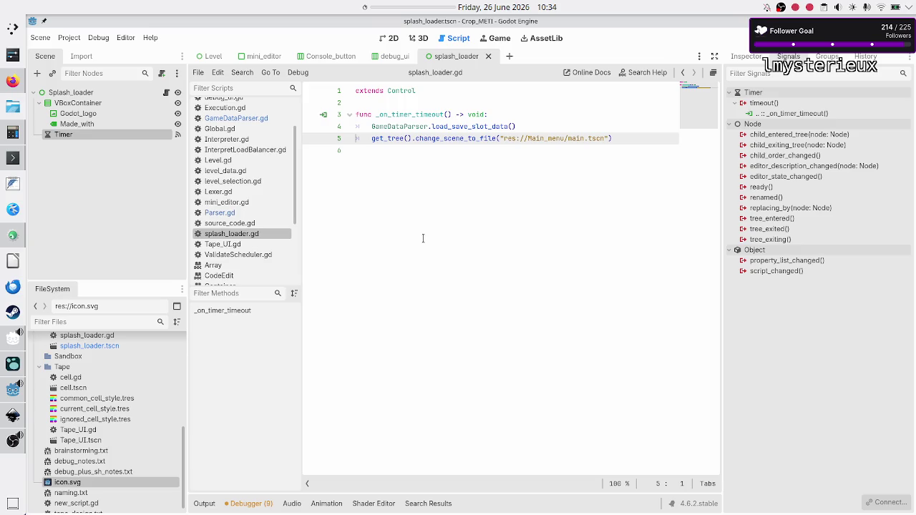
key("Return")
key("Up")
key("Tab")
type("pr")
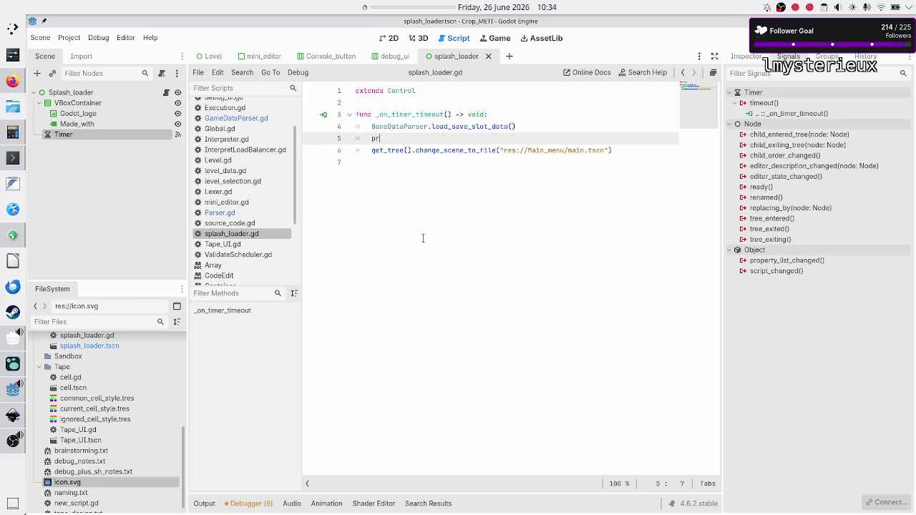
type("int(LD.save")
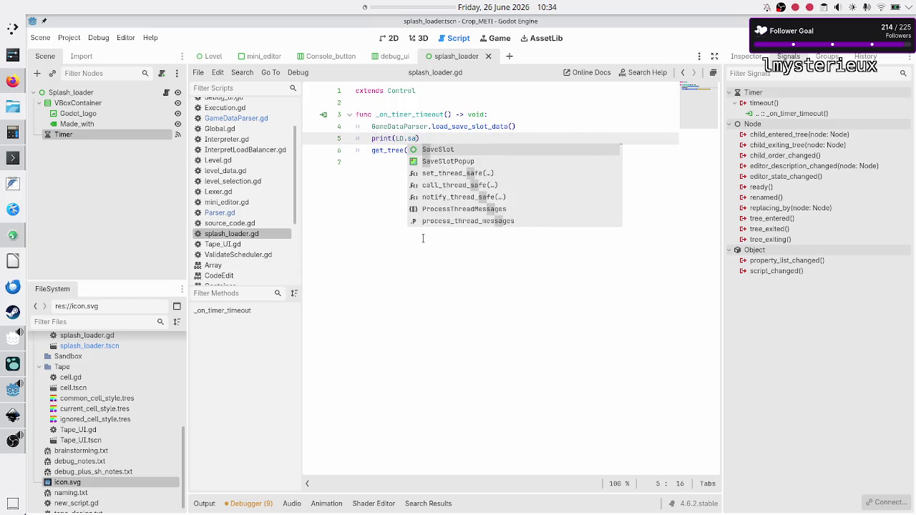
key("Return")
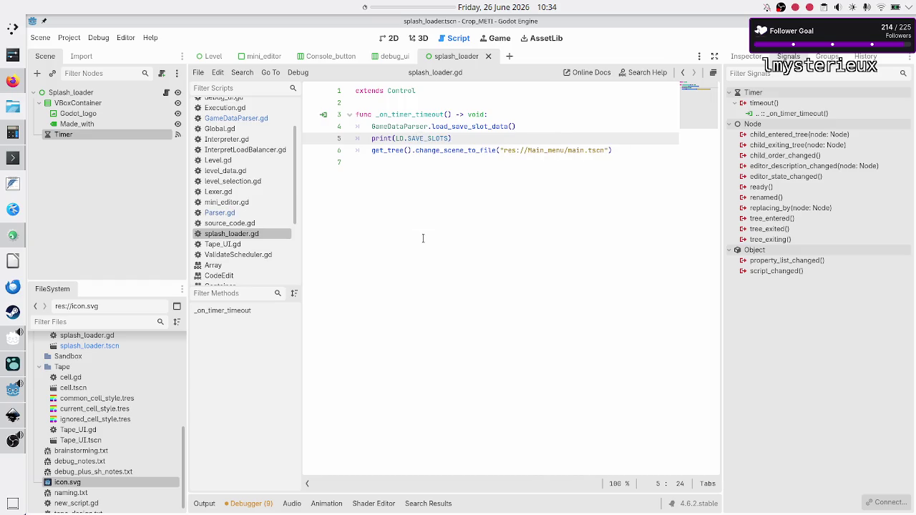
key("Down")
key("Down")
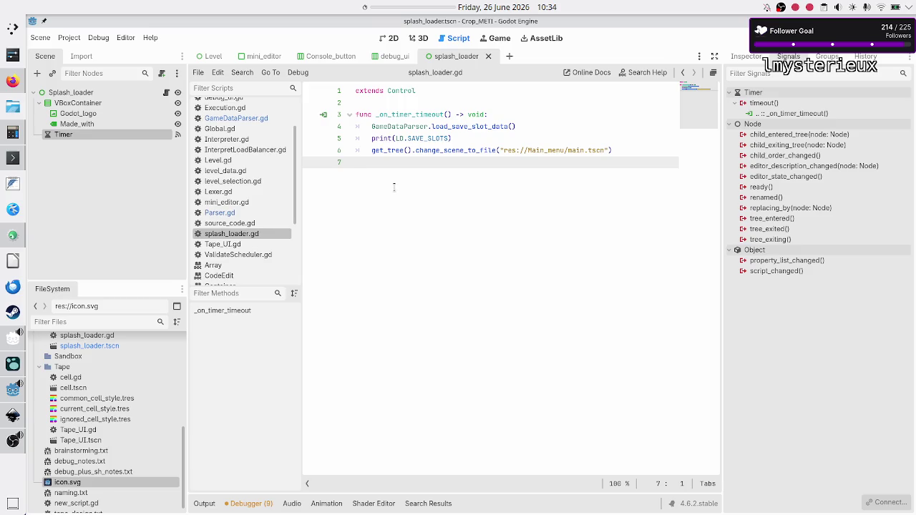
- Save the script and run the project with F5 to test the splash
key("Up")
key("Up")
key("Down")
key("Down")
key("ctrl+s")
key("F5")
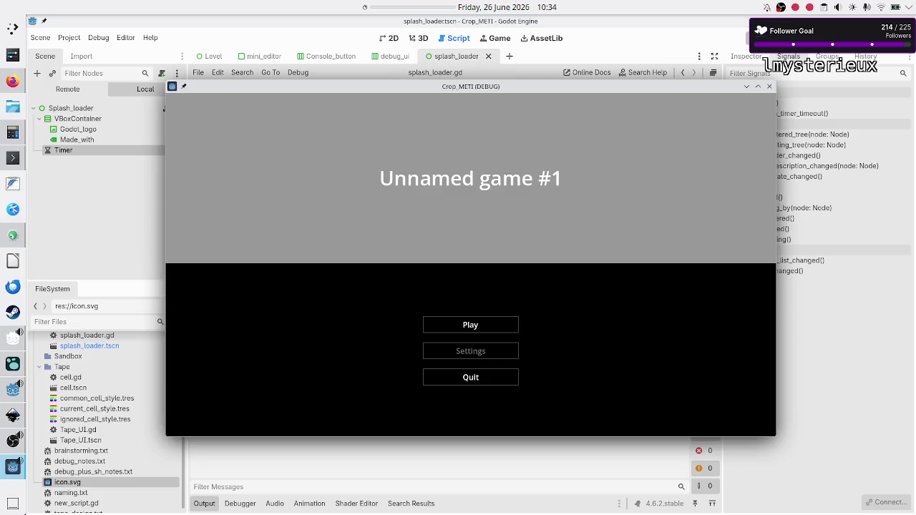
- Return to the editor and inspect the empty { } save-slot output in the Output panel
left_click(541, 458)
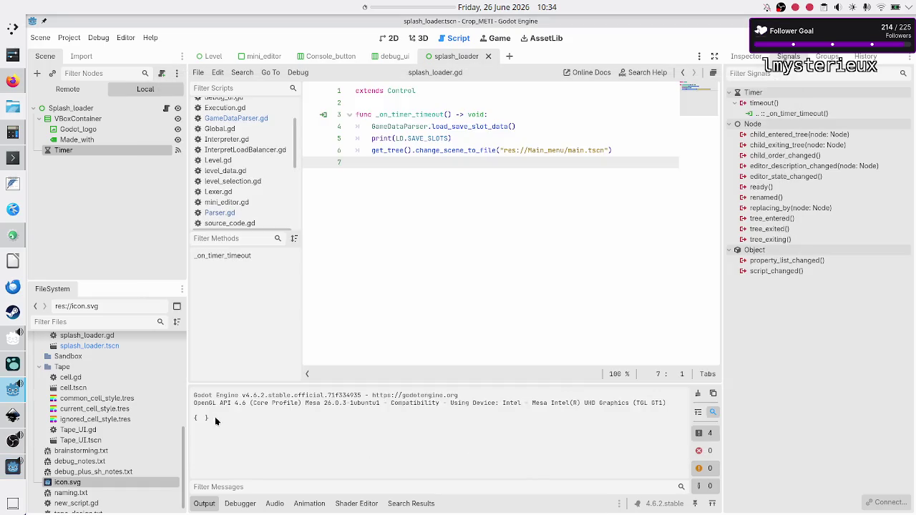
left_click_drag(207, 419, 192, 420)
left_click(234, 425)
- Review GameDataParser.gd's save-file loading line and the user://save_data.json path in constants.gd
left_click(252, 121)
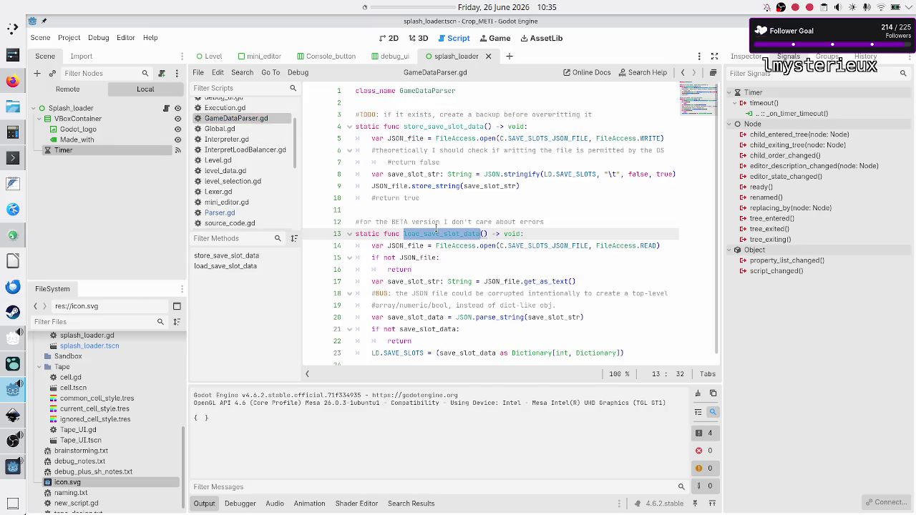
left_click(491, 247)
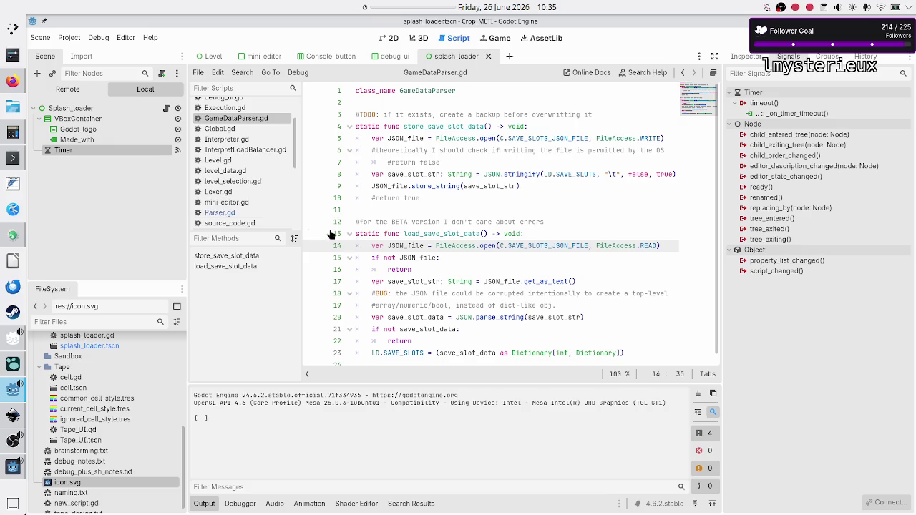
scroll(246, 138, "up", 2)
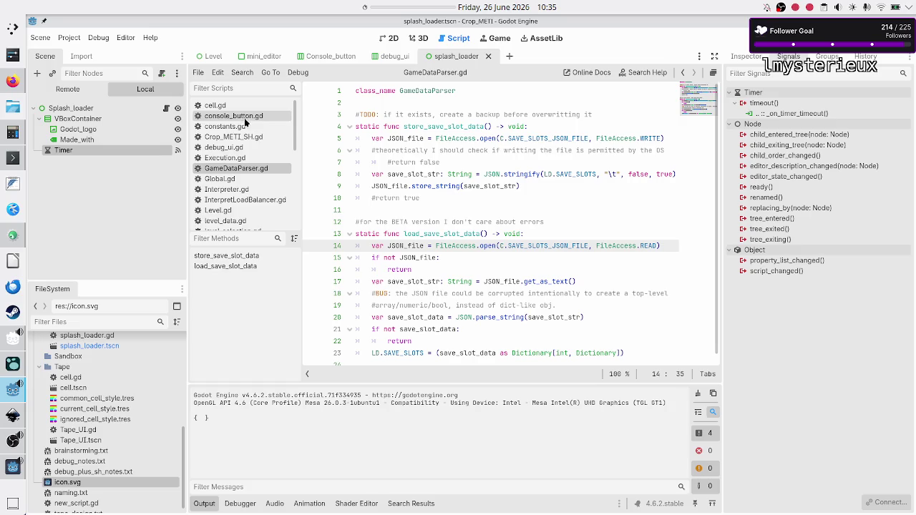
left_click(243, 126)
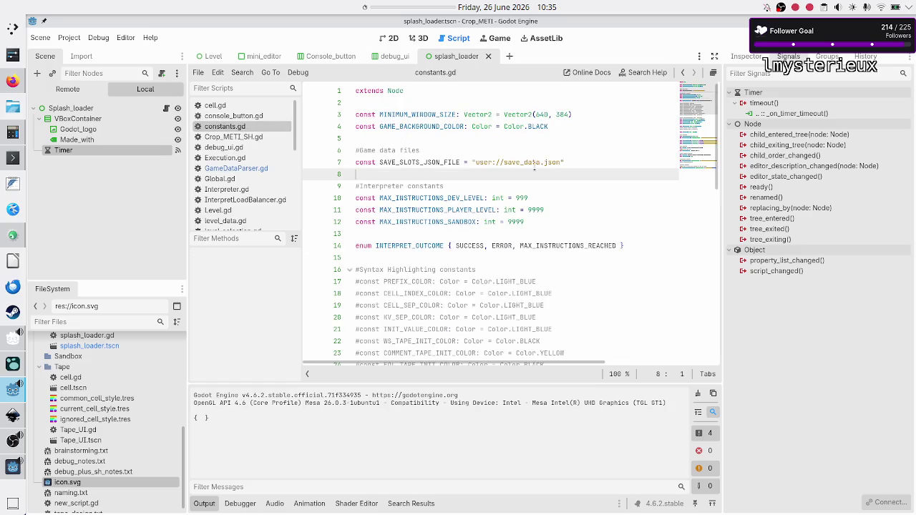
- Run the project again, then go back to Konsole and quit the file viewer
key("F5")
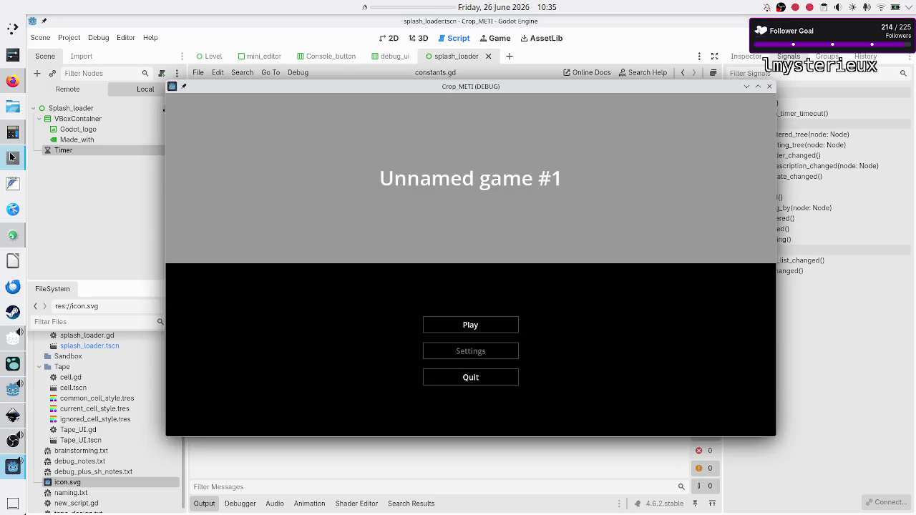
left_click(11, 157)
key("q")
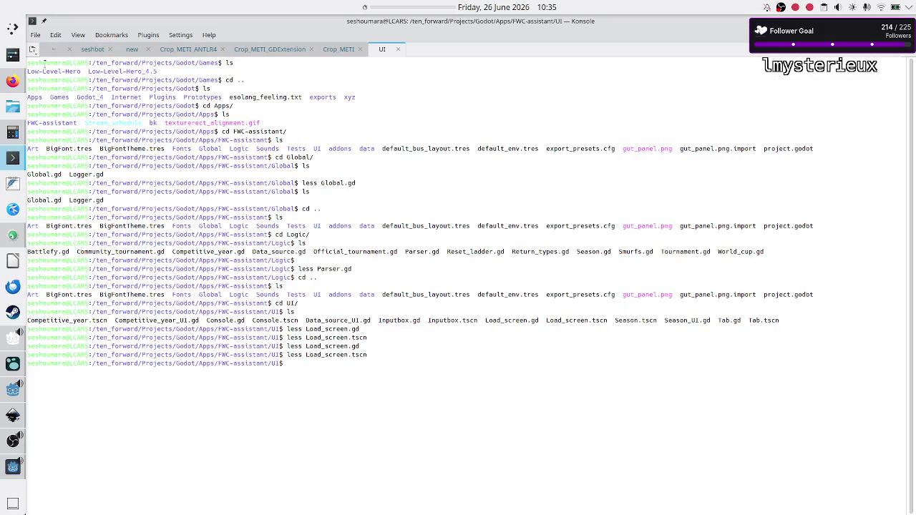
- In a new Konsole tab, go home and tab-complete cd .local/share/ to list its subfolders
left_click(32, 50)
type("cd")
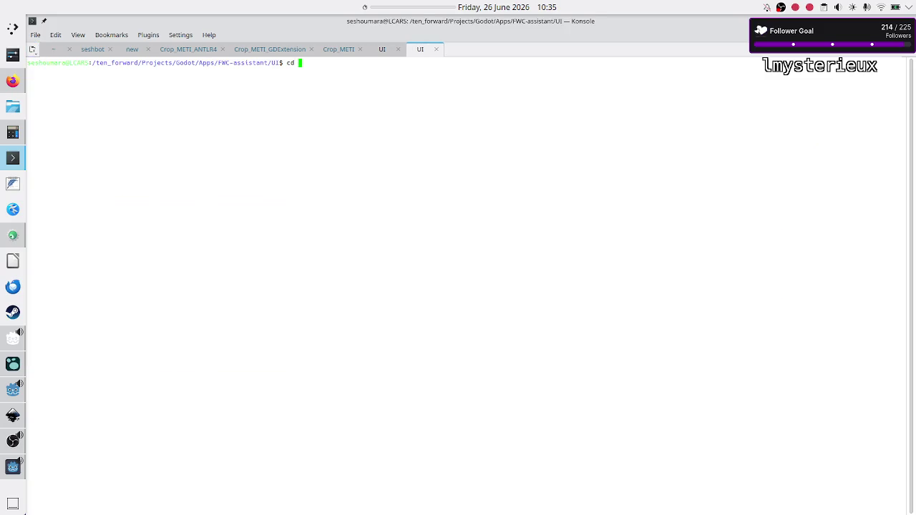
key("Return")
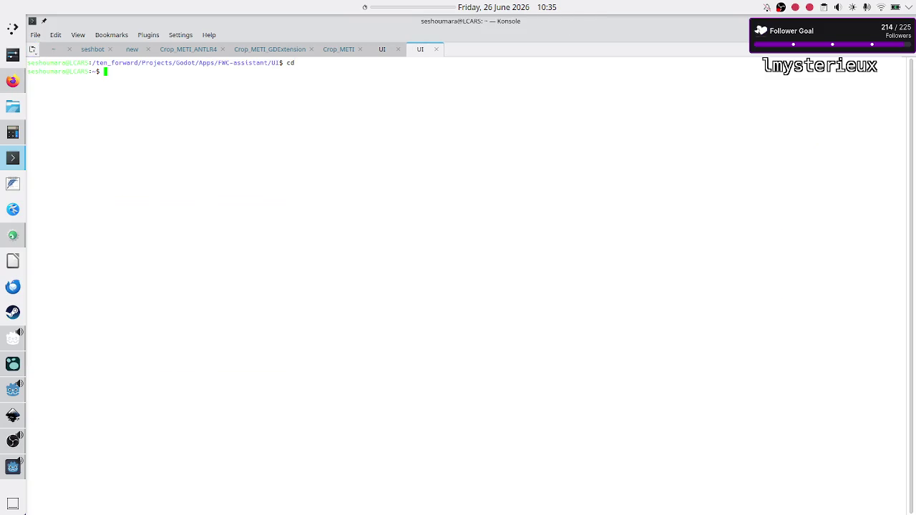
type("cd")
type(" .local/s")
key("Tab")
key("Tab")
type("h")
key("Tab")
key("Tab")
key("Tab")
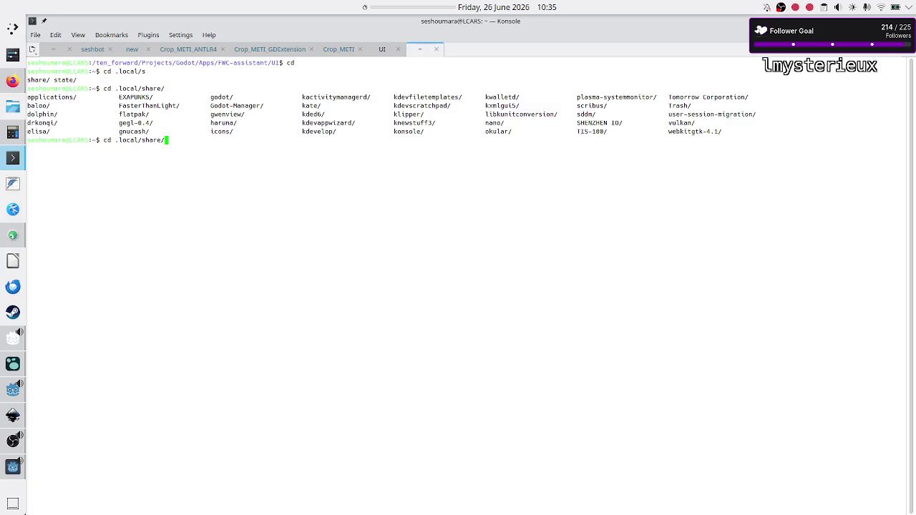
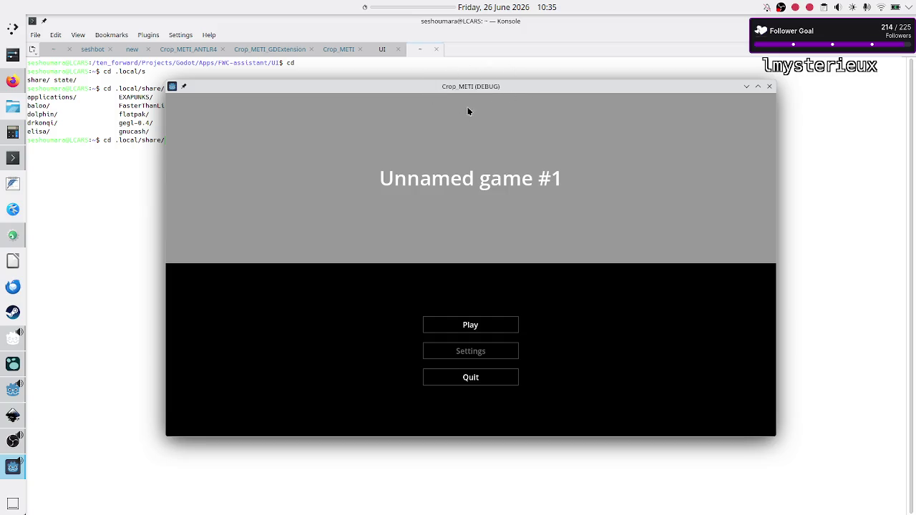
- Raise Konsole over the game, type 'Cr' after cd .local/share/, then switch to Firefox
left_click(125, 234)
type("Cr")
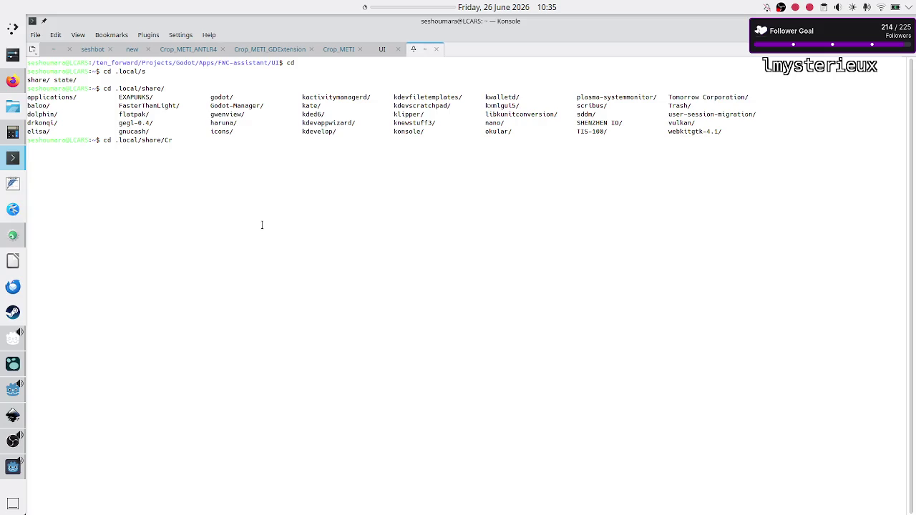
left_click(13, 81)
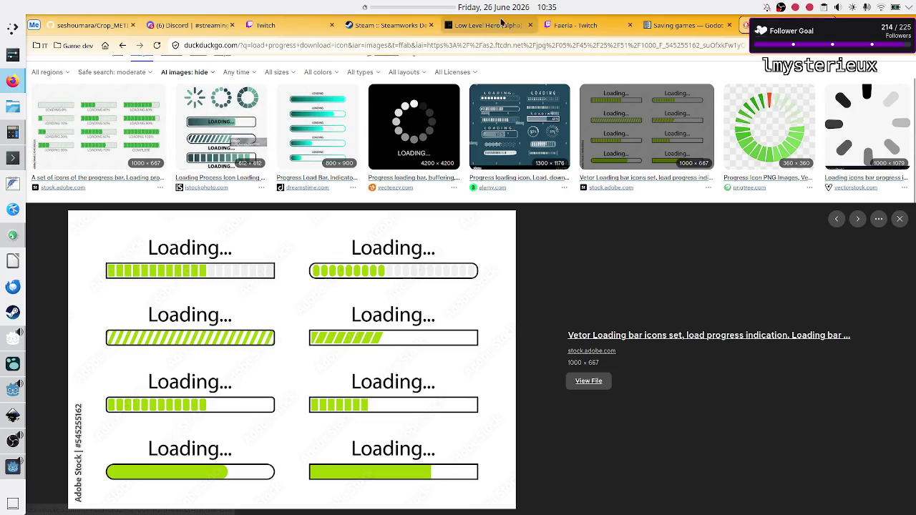
- Read through the Saving games documentation page
left_click(644, 20)
scroll(513, 161, "up", 10)
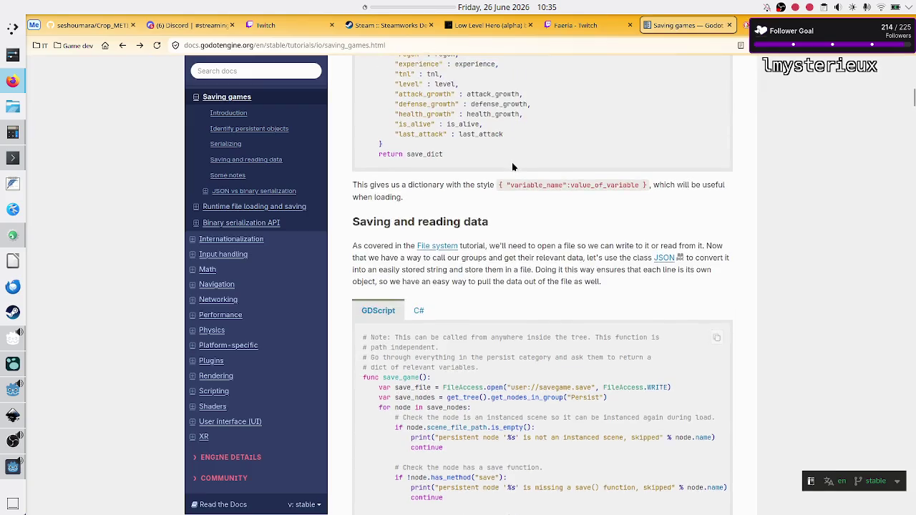
scroll(512, 166, "up", 5)
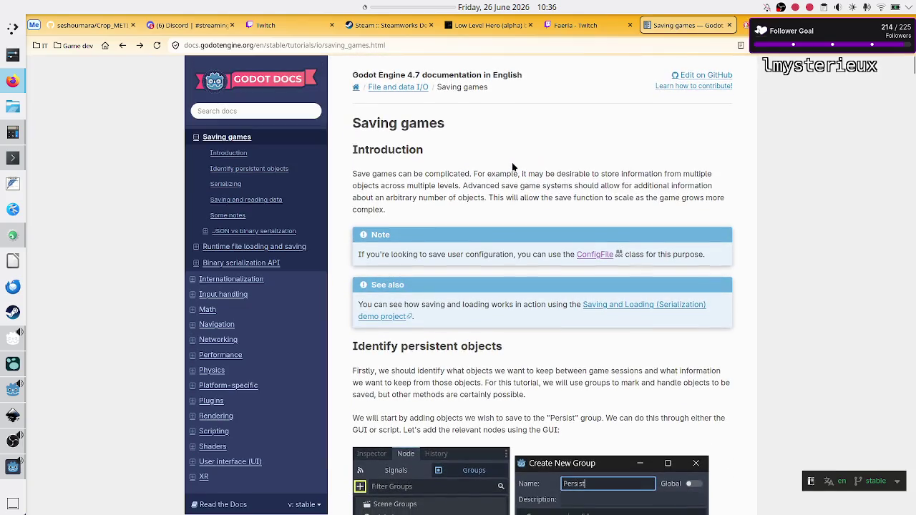
scroll(512, 167, "down", 3)
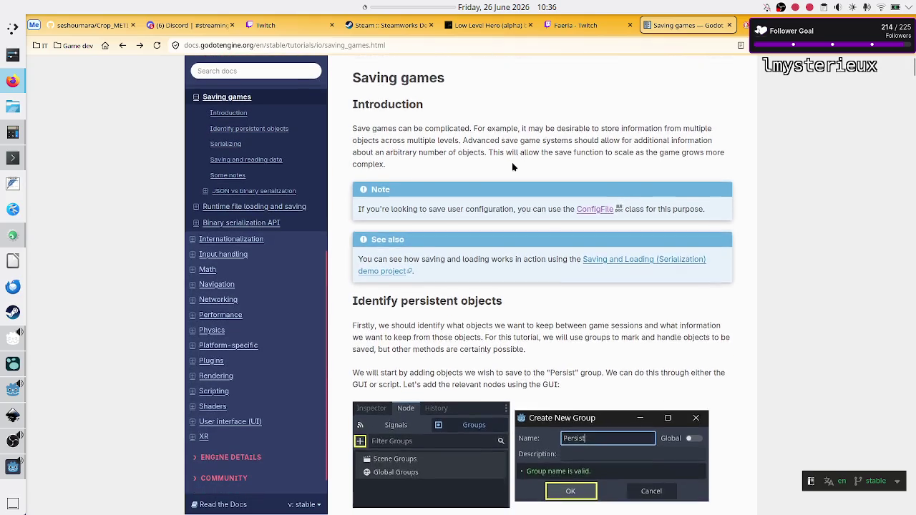
scroll(512, 167, "down", 12)
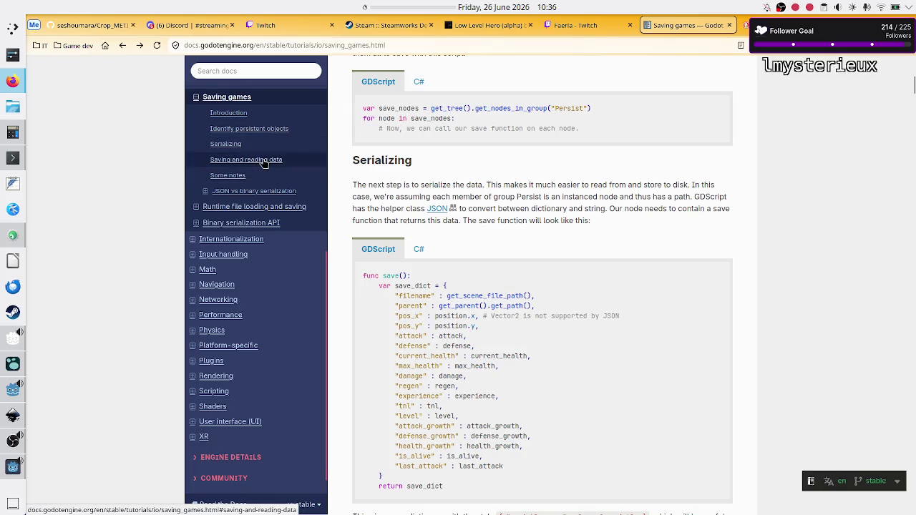
- Skim the Runtime file loading and saving page, then load the browser home page
left_click(265, 208)
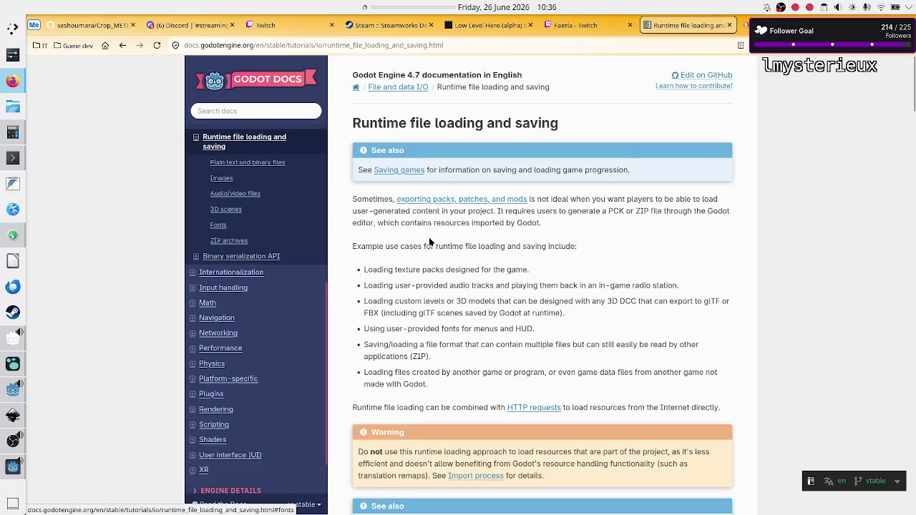
scroll(453, 243, "down", 3)
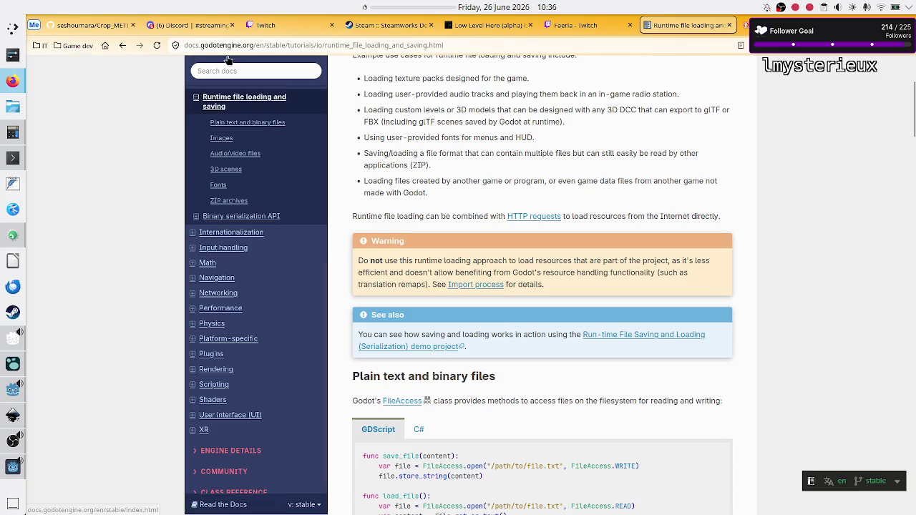
left_click(106, 45)
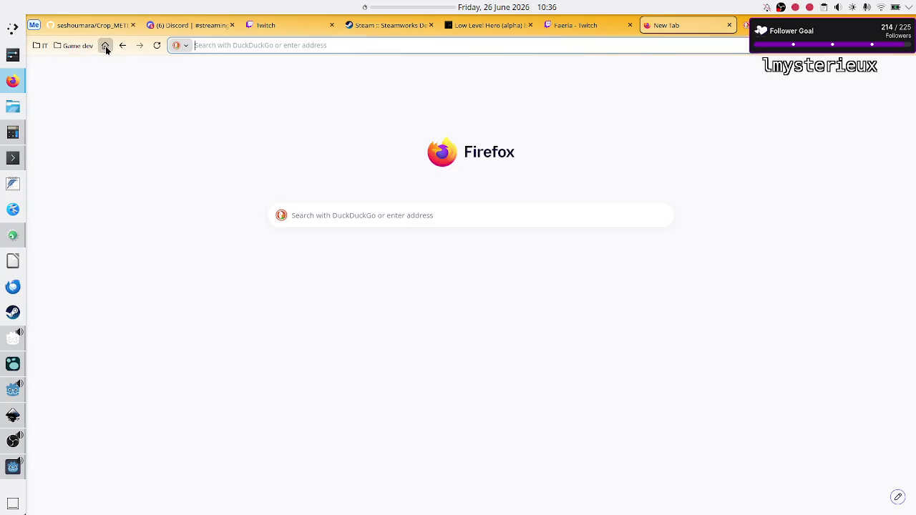
- Search DuckDuckGo for 'godot where is user folder on linux'
type("o")
type("godot w")
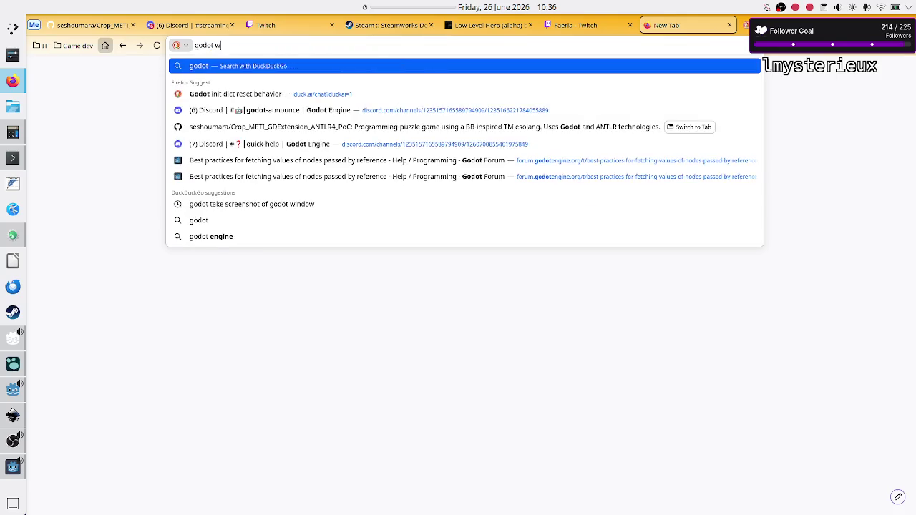
type("here is user/")
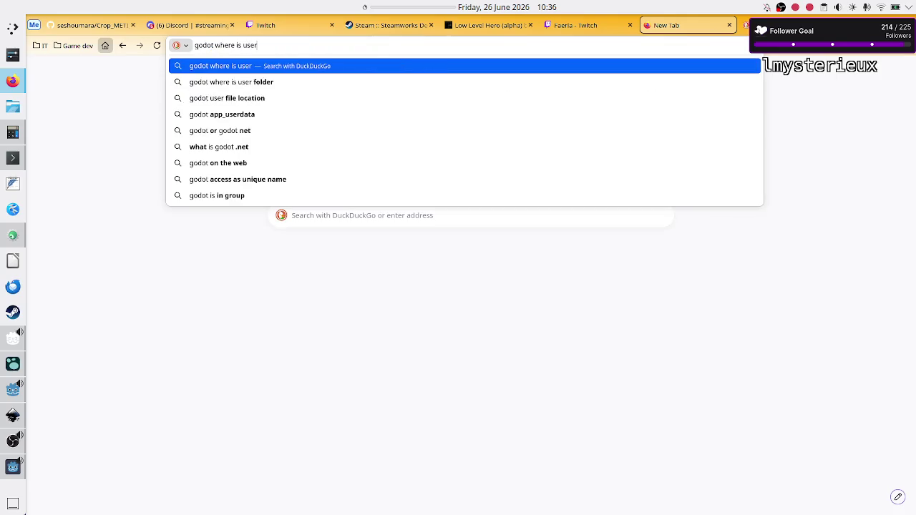
key("BackSpace")
type("folder on l")
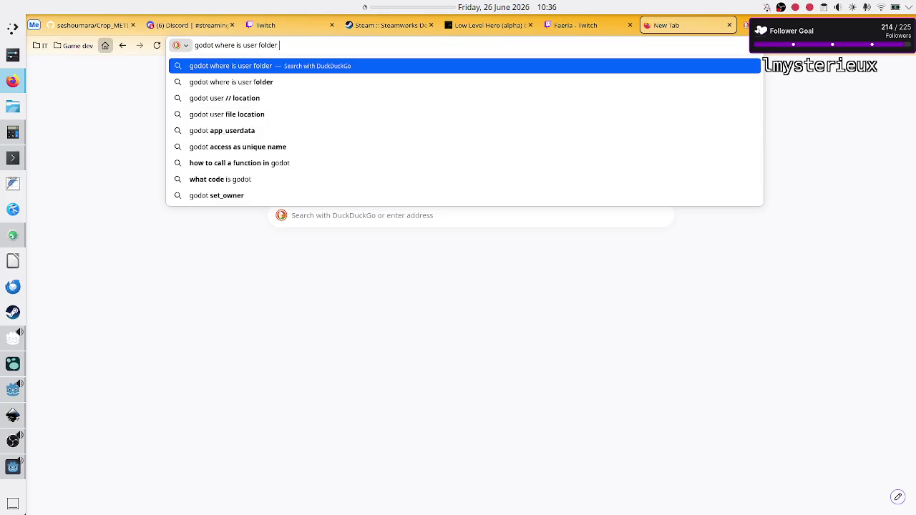
type("inux")
key("Return")
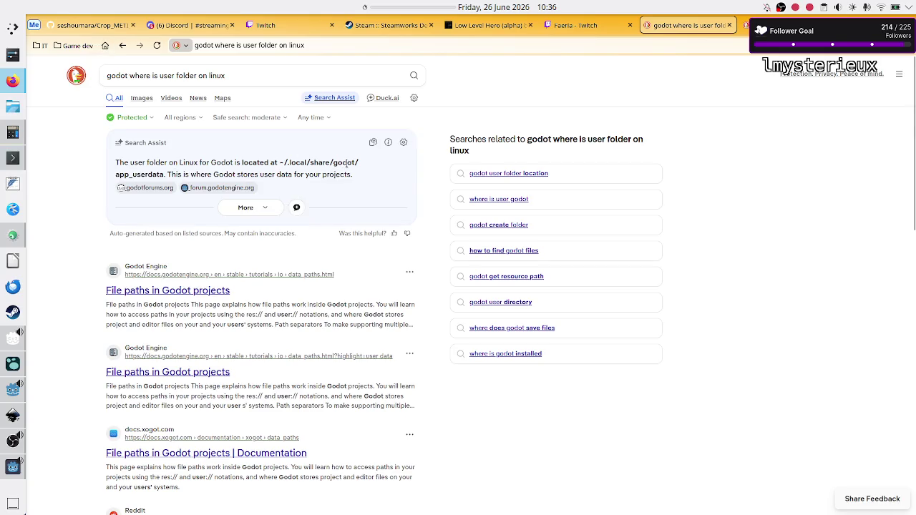
- In Konsole, cd into .local/share/godot/app_userdata/Crop_METI/ and list its contents
key("alt+Tab")
key("BackSpace")
key("BackSpace")
type("godot/")
key("Tab")
key("Tab")
key("Tab")
type("Cr")
key("Tab")
key("Return")
type("ls")
key("Return")
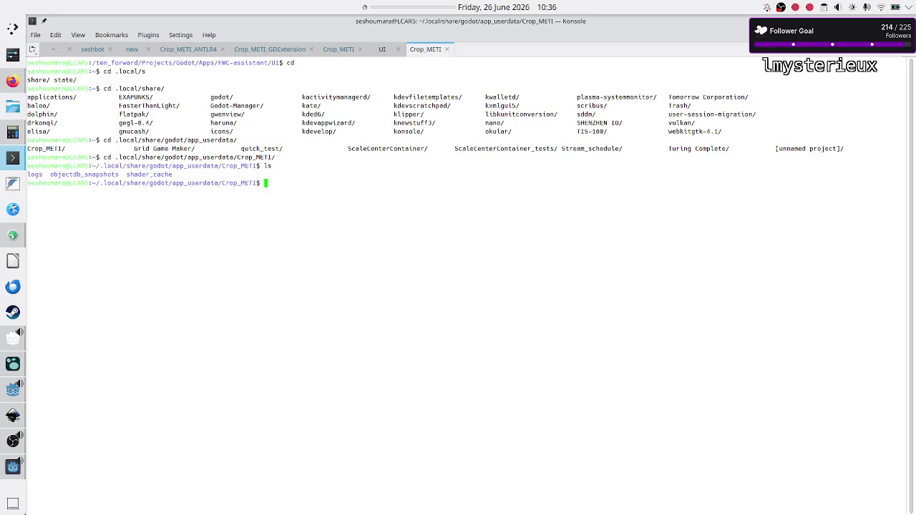
- List the log files in logs/ and check the newest log's date
type("ls ")
type("logs/")
key("Return")
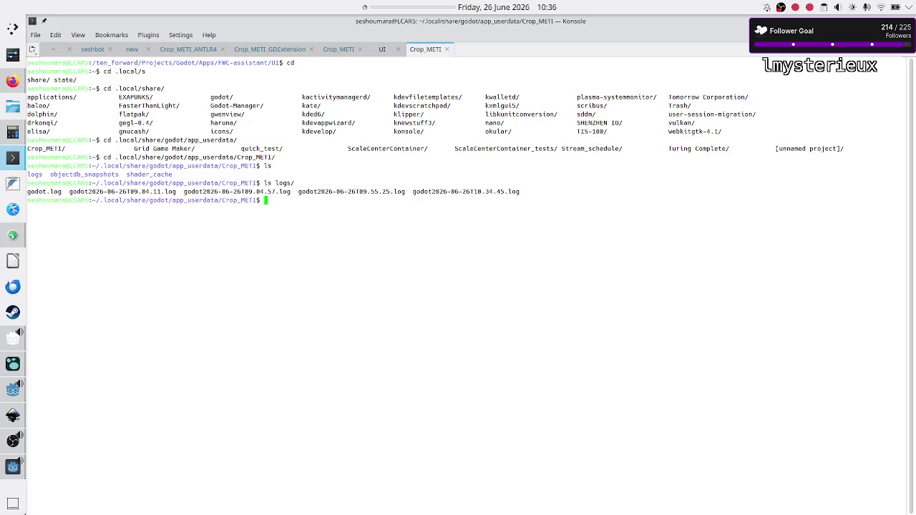
key("BackSpace")
key("Return")
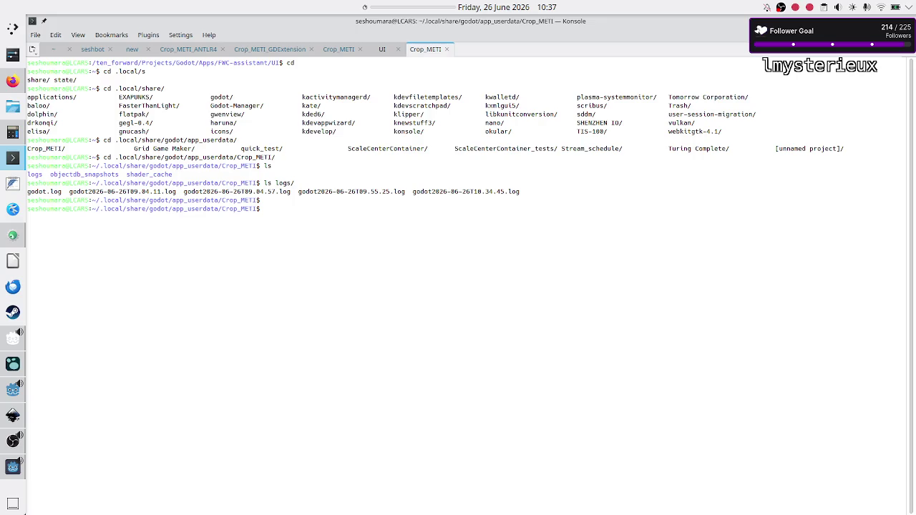
type("l")
key("BackSpace")
left_click_drag(451, 192, 462, 192)
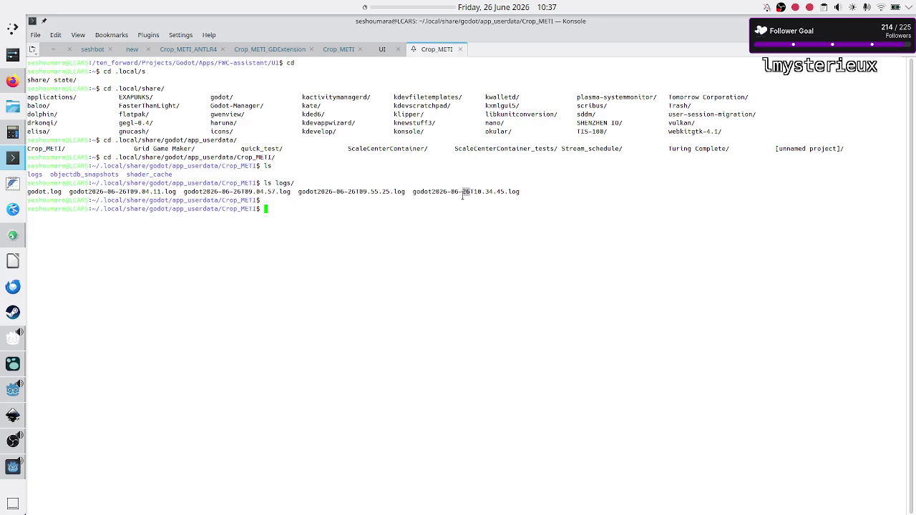
left_click(465, 244)
- Build the command 'less logs/godot2026-06-26T…' with Tab completion for the newest log
type("less go")
key("Left")
key("Left")
type("logs/")
key("Tab")
type("2026")
key("Tab")
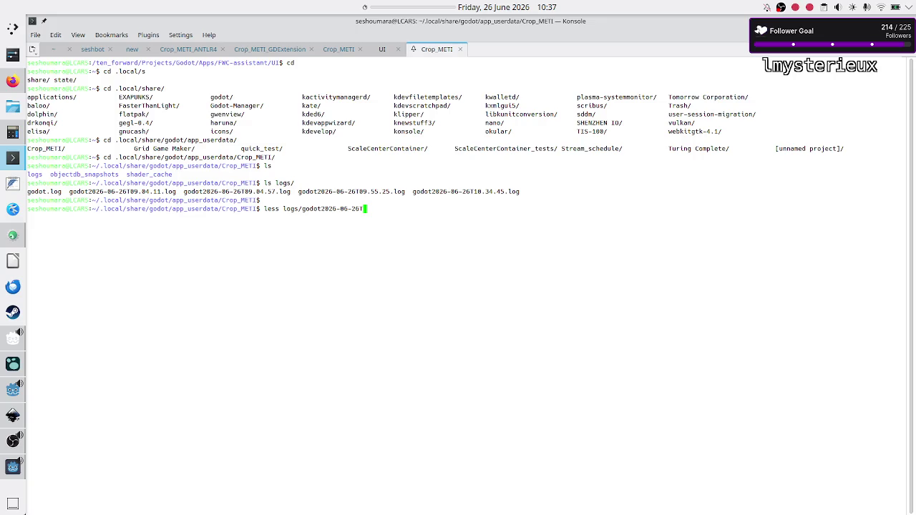
- Open logs/godot2026-06-26T10.34.45.log in less and inspect the grid arrays through the true/false lines
type("1")
key("Tab")
key("Return")
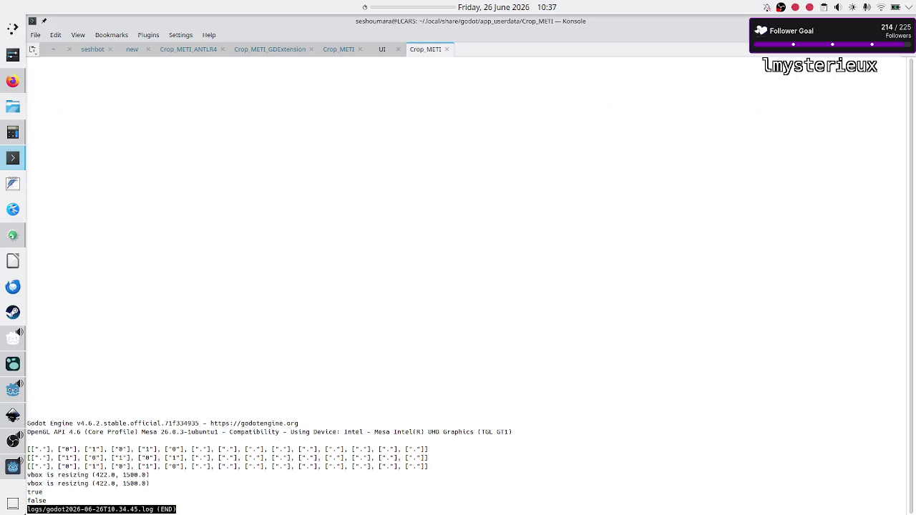
key("Down")
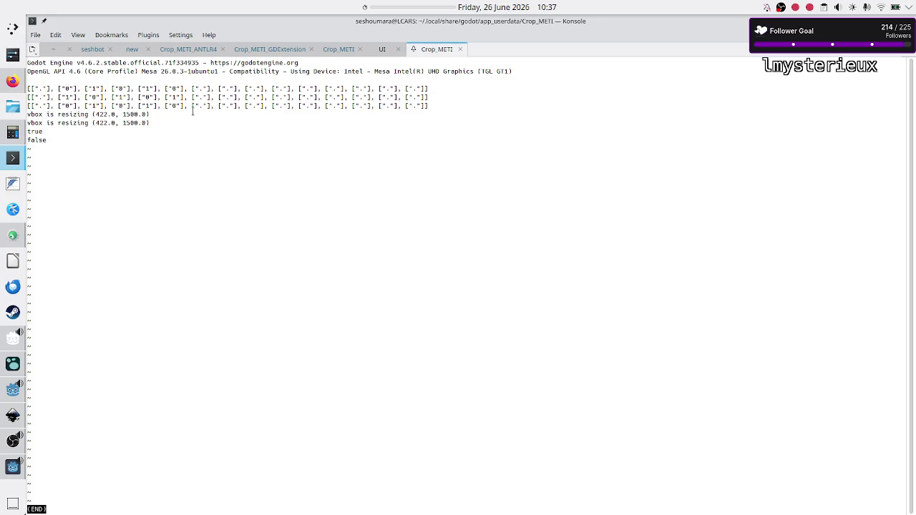
mouse_move(28, 86)
left_mouse_down()
mouse_move(35, 116)
mouse_move(60, 136)
left_mouse_up()
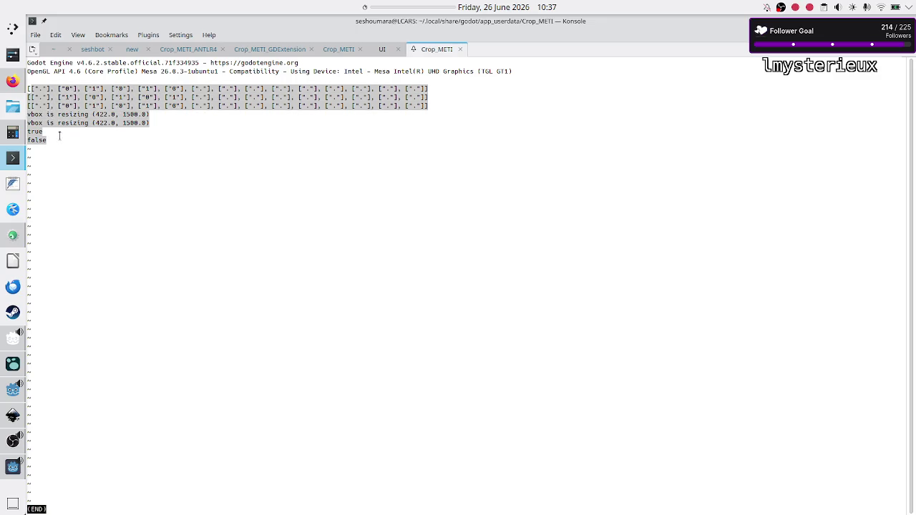
left_click(59, 136)
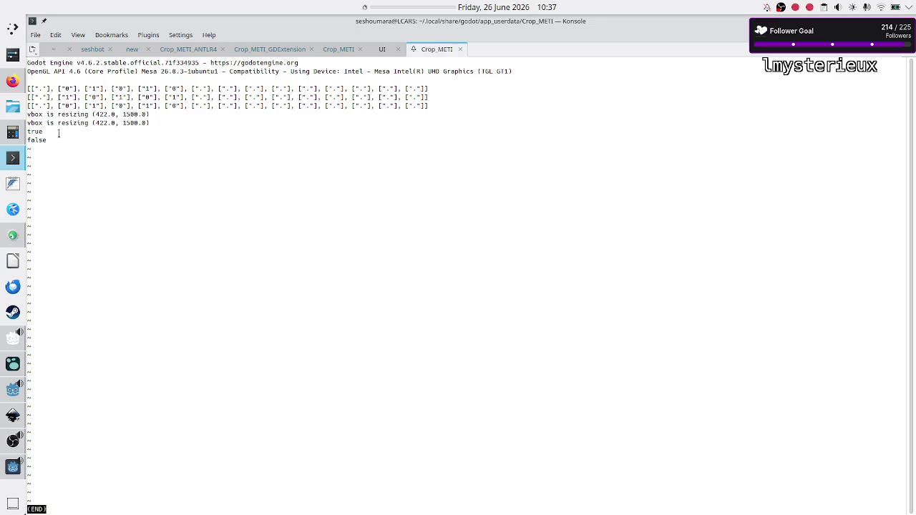
- Quit less and count the lines in every log with wc -l logs/*.log
key("q")
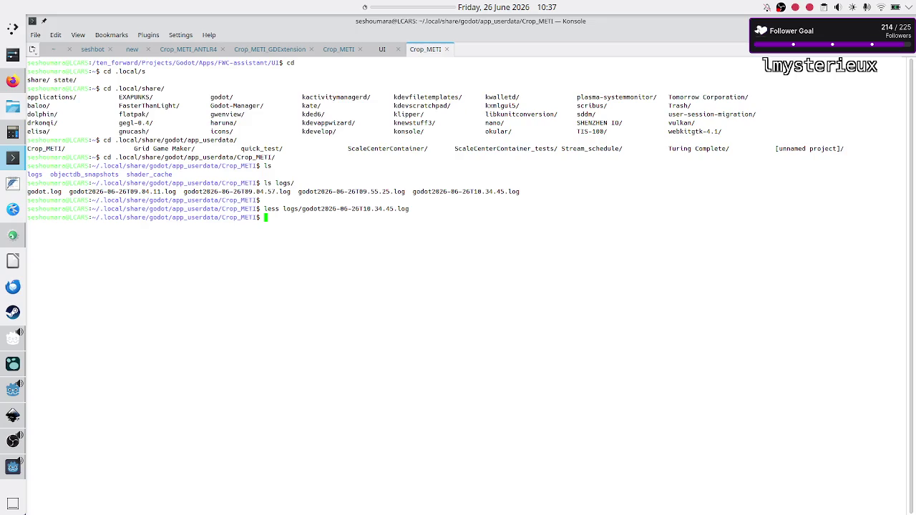
type("cls")
key("BackSpace")
key("BackSpace")
type("wc -l *")
type(".log")
key("Return")
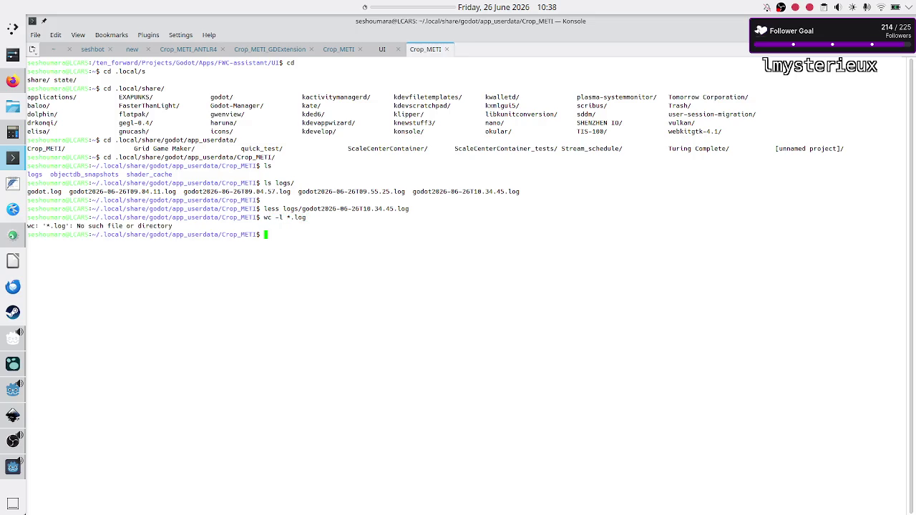
key("Up")
key("Left")
key("Left")
key("Left")
type("logs/")
key("Return")
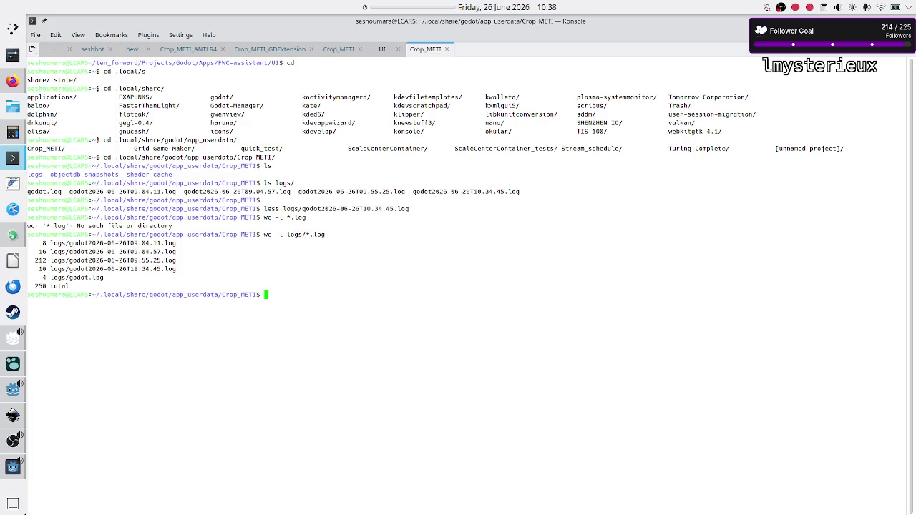
- List the Crop_METI folder and the contents of objectdb_snapshots
type("ls")
key("Return")
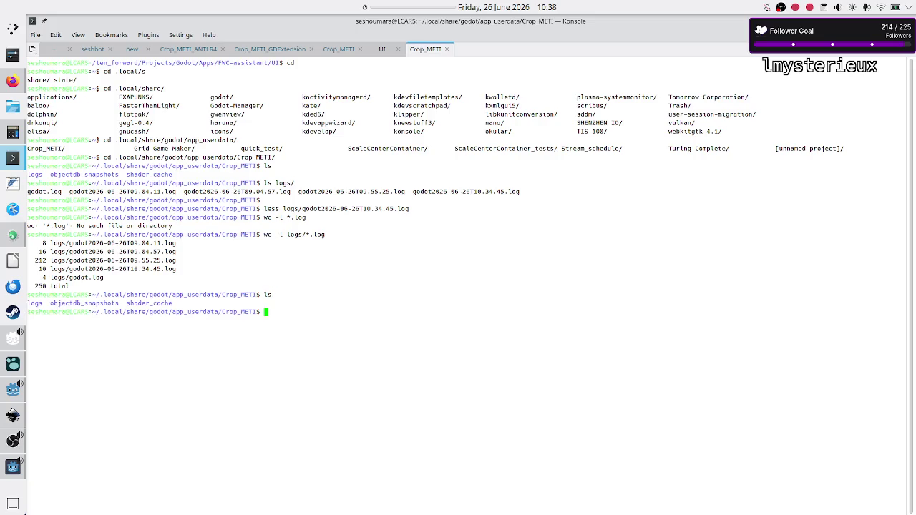
type("ls o")
key("Tab")
key("Return")
type("ls")
key("Return")
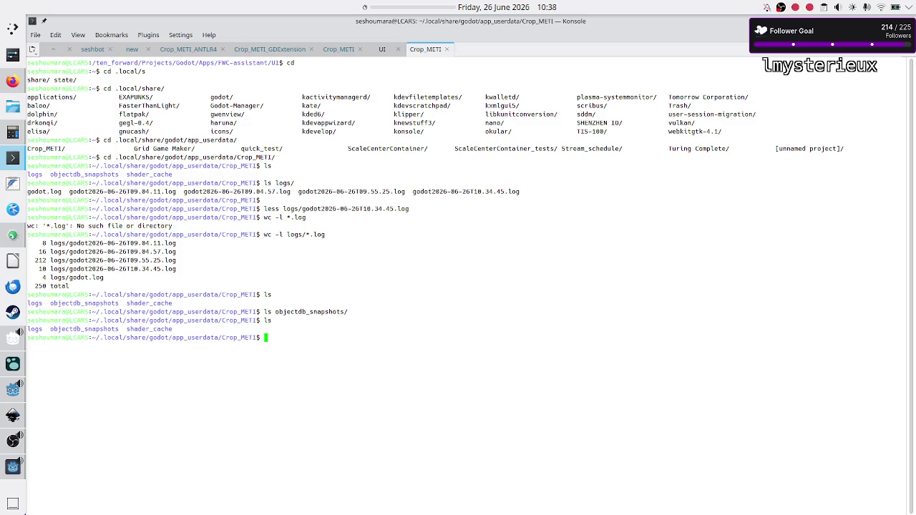
- Rerun the line count on all log files using Tab-completed logs/*.log
type("wc -l ")
type("l")
key("Tab")
type("g")
key("Tab")
key("Tab")
key("BackSpace")
key("BackSpace")
key("BackSpace")
type("*.lo")
type("gs")
key("Return")
key("Up")
key("BackSpace")
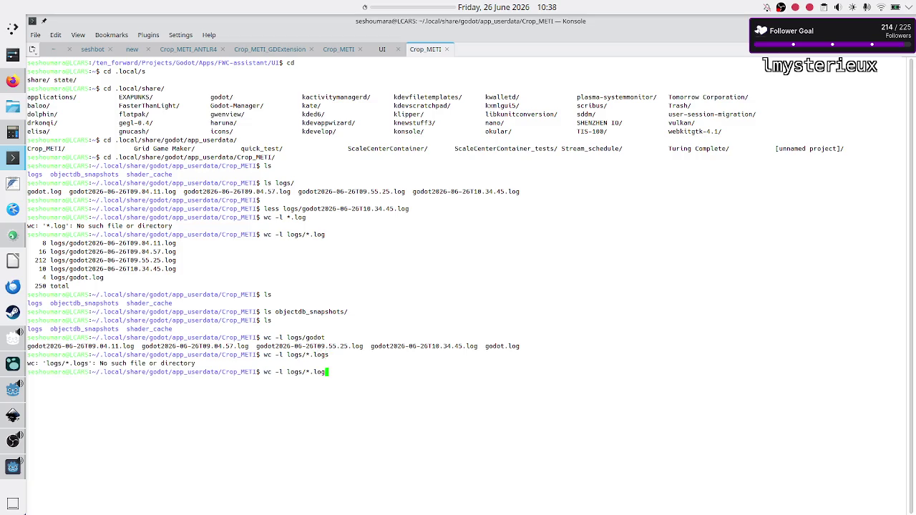
key("Return")
- List the shader_cache folder, then clear the screen and list Crop_METI again
type("cd")
key("BackSpace")
key("BackSpace")
type("ls")
key("Return")
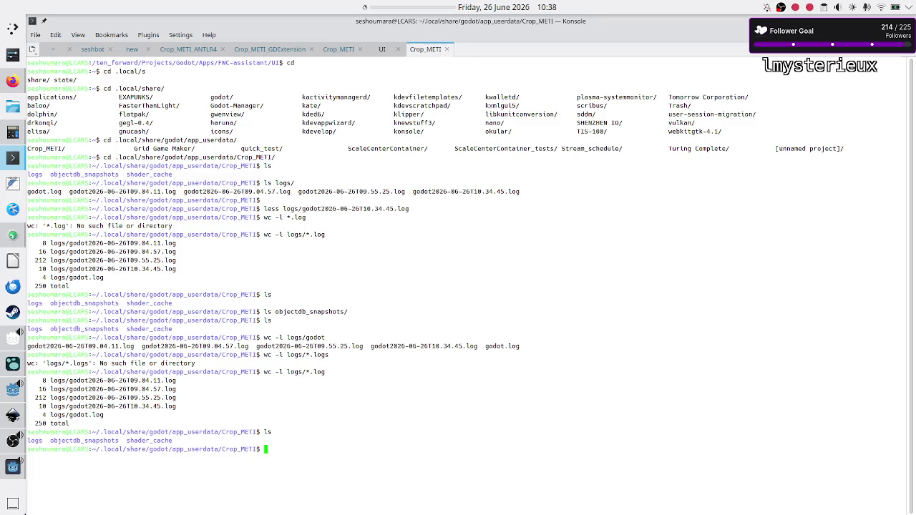
type("ls shader_cache/")
key("Return")
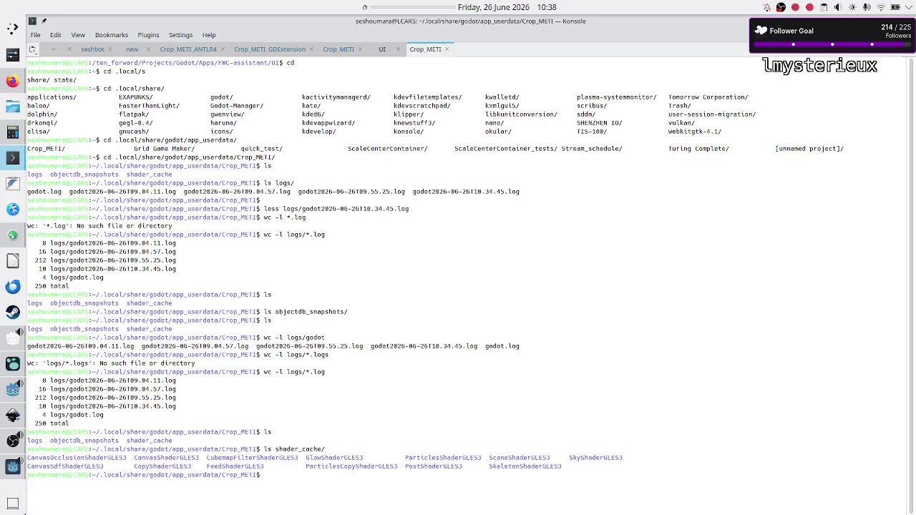
type("clear")
key("Return")
type("ls")
key("Return")
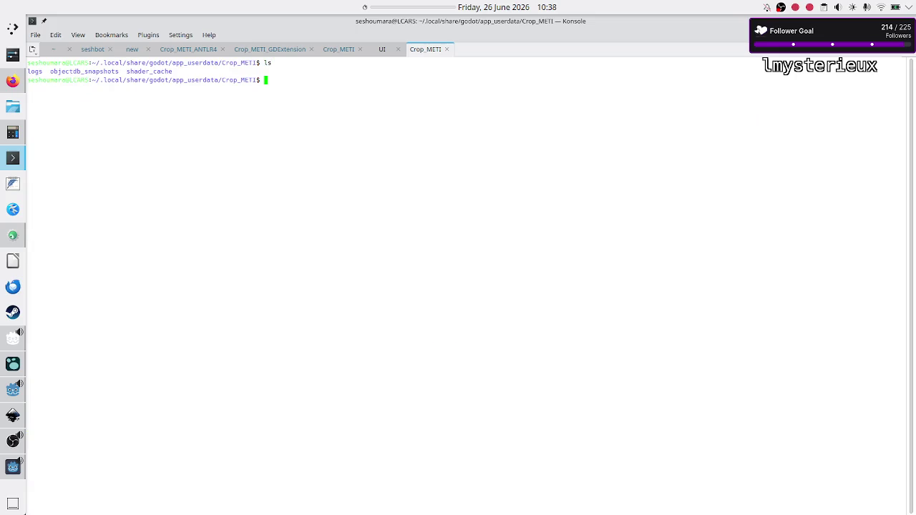
- List shader_cache down to its .cache files with ls *, ls shader_cache/* and ls shader_cache/*/*
type("ls ch")
key("BackSpace")
key("BackSpace")
type("sh")
key("Tab")
key("Return")
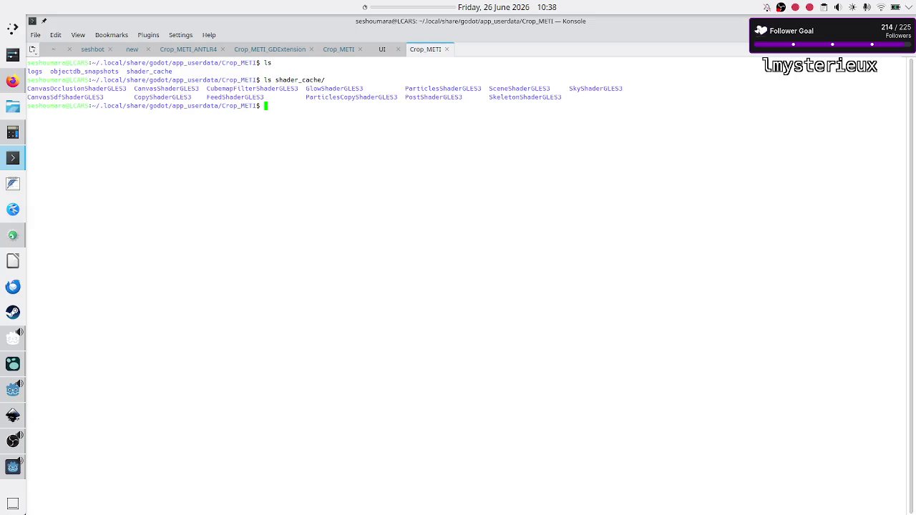
type("ls *")
key("Return")
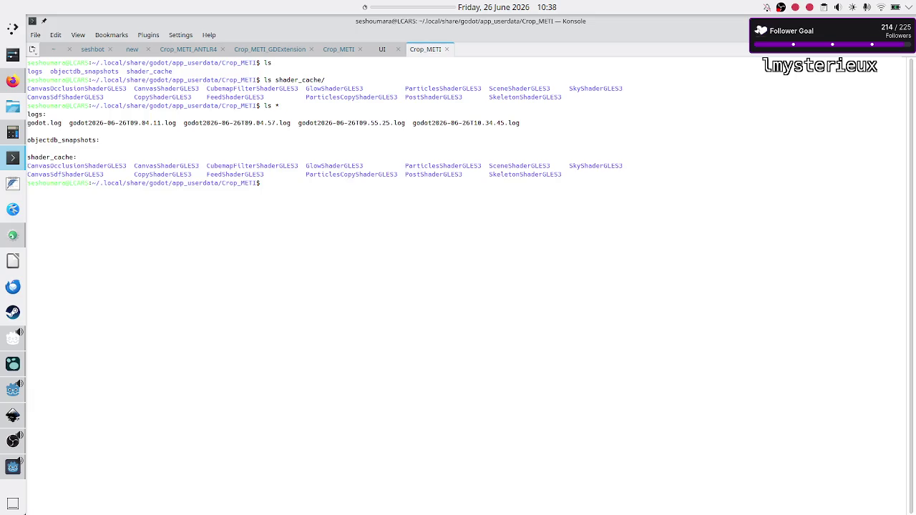
type("ls shader_cache/*")
key("Return")
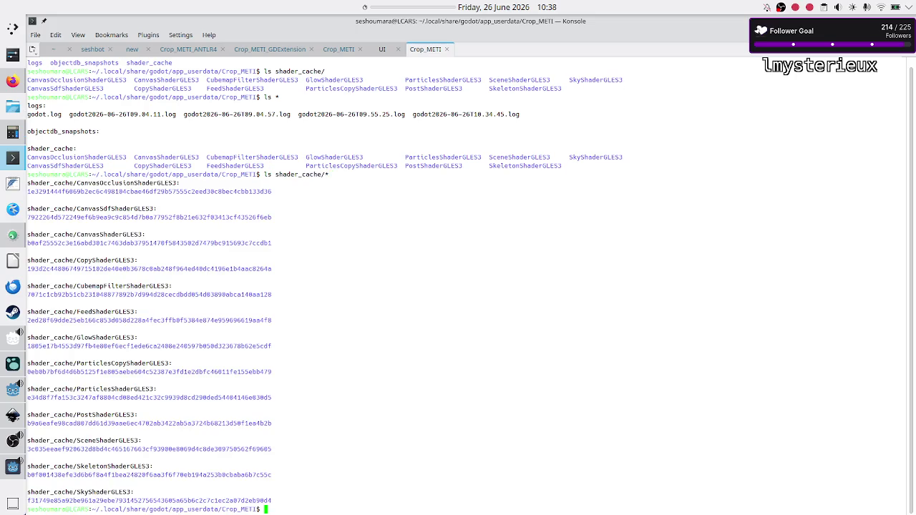
key("Up")
type("/*")
key("Return")
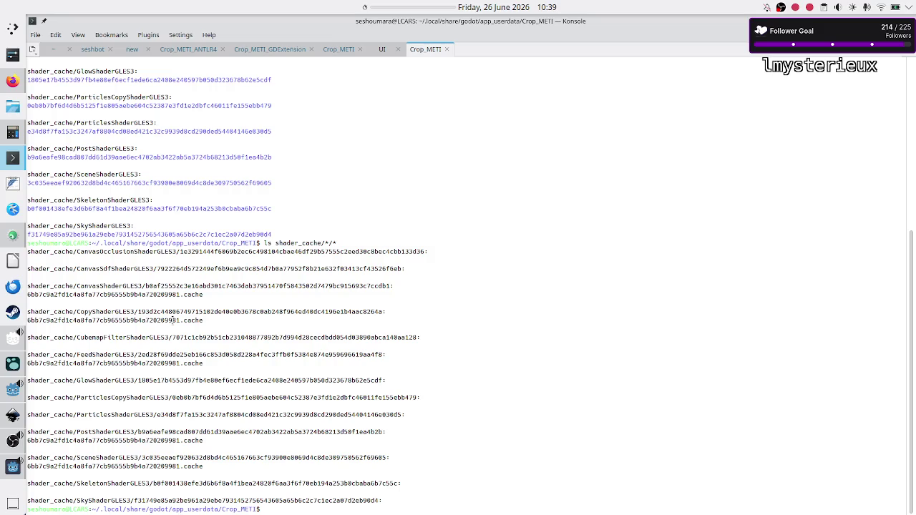
- Examine the CanvasShaderGLES3 and CopyShaderGLES3 cache names, clear, relist the folder, return to Firefox
double_click(179, 293)
left_click(183, 325)
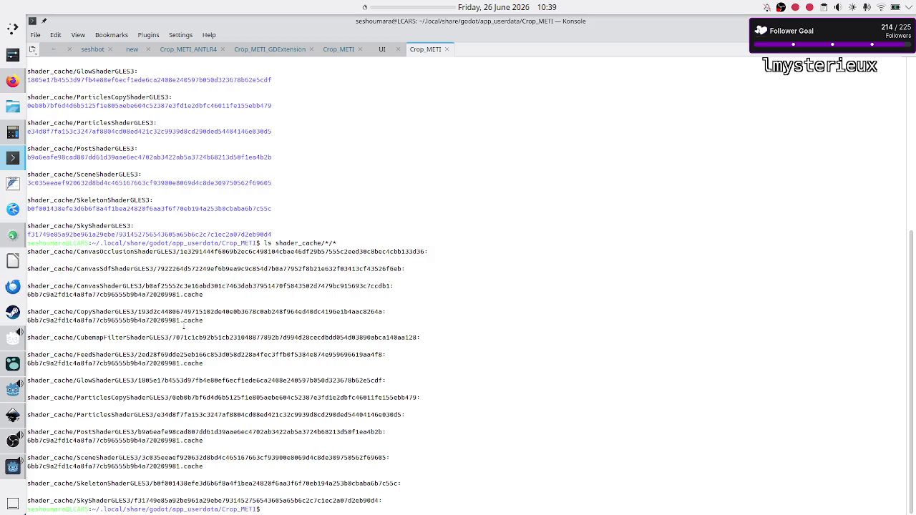
double_click(170, 321)
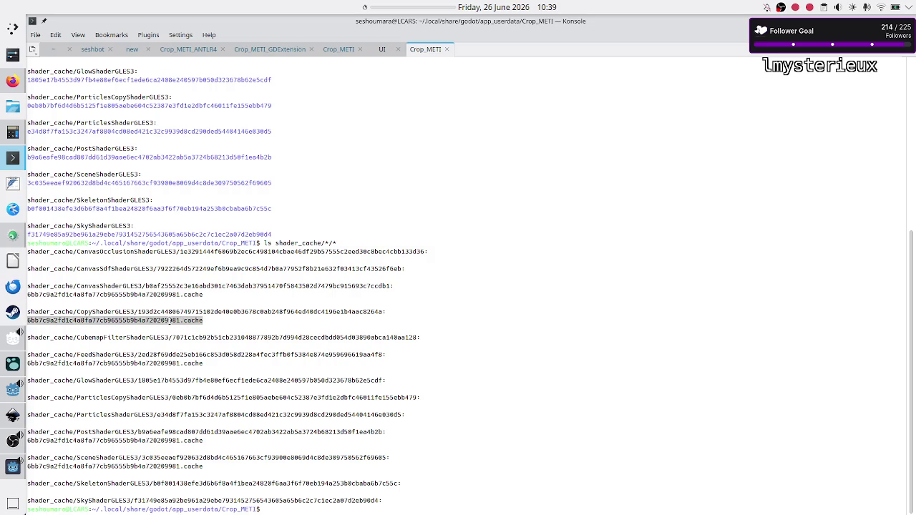
left_click(213, 392)
type("cd ..")
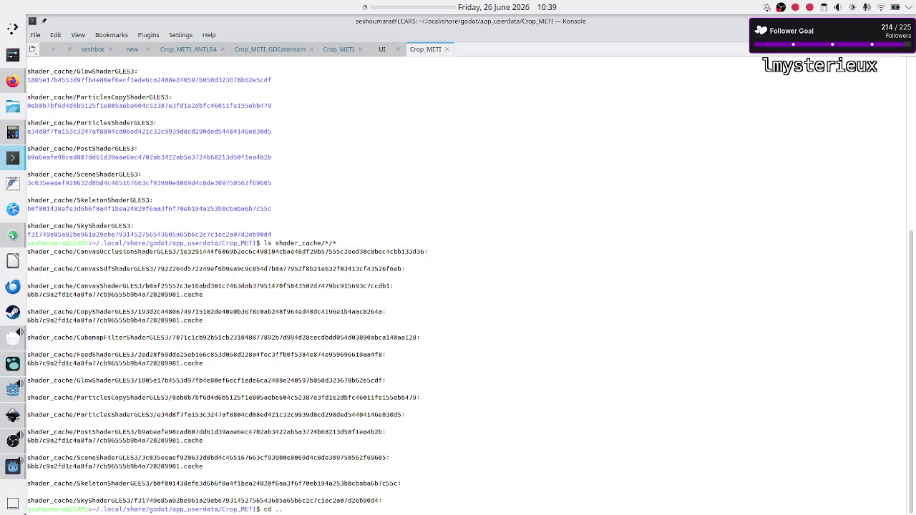
key("BackSpace")
key("BackSpace")
key("BackSpace")
type("clear")
key("Return")
type("ls")
key("Return")
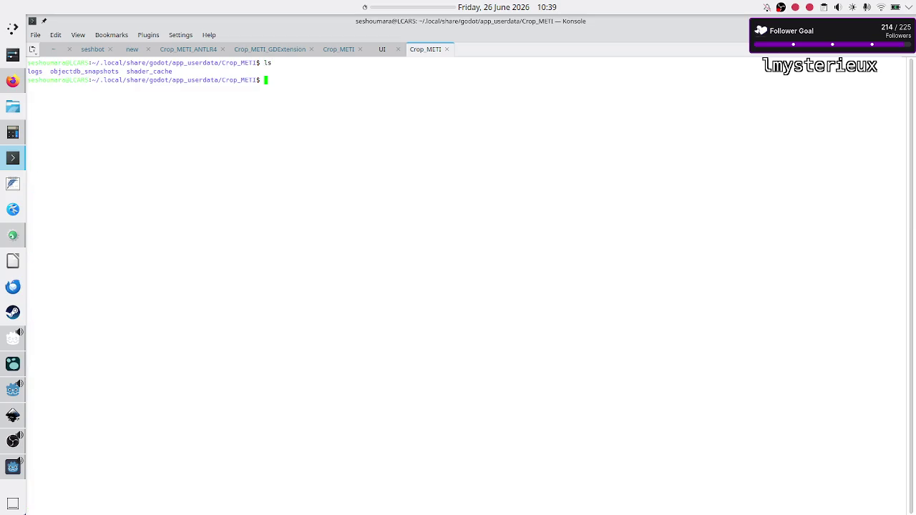
key("alt+Tab")
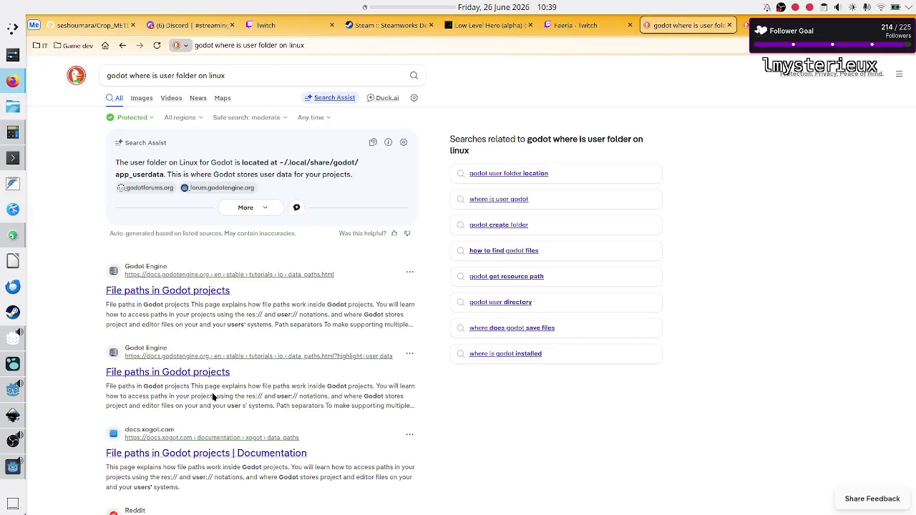
- Close the running Crop_METI debug game and return to the Godot editor
left_click(12, 467)
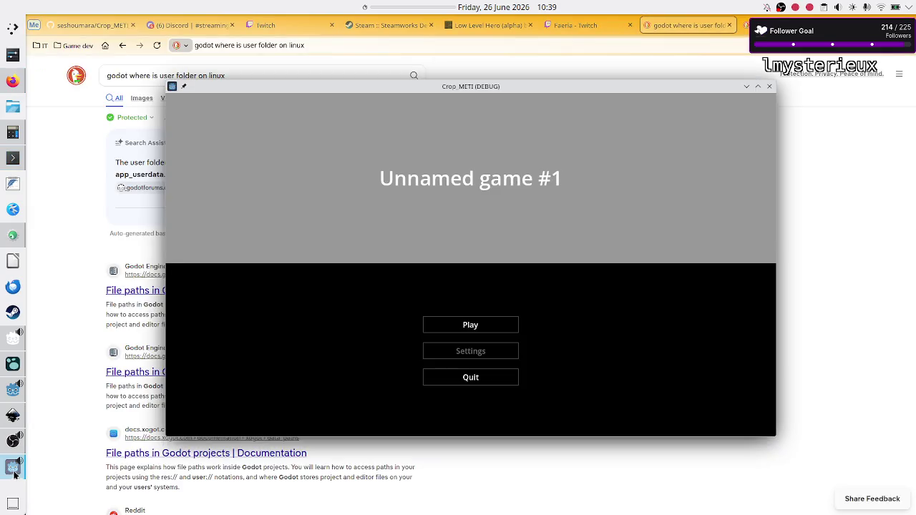
left_click(770, 86)
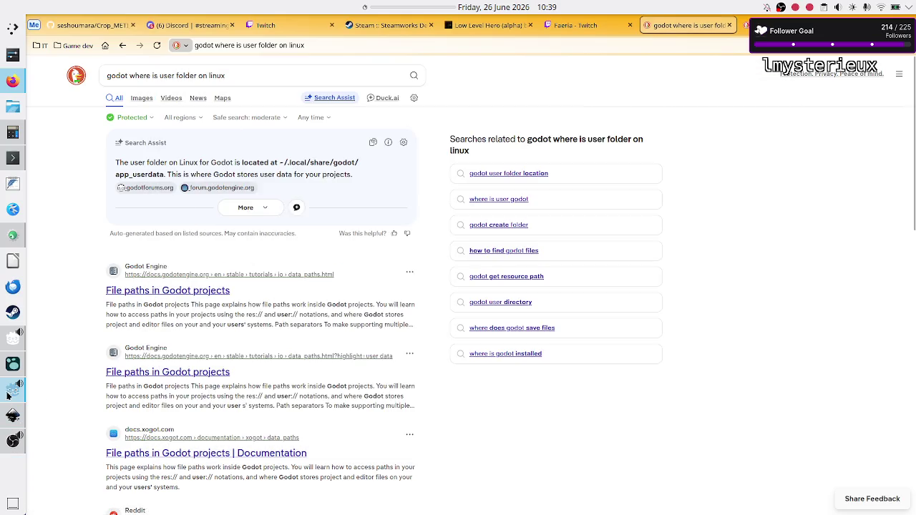
left_click(13, 390)
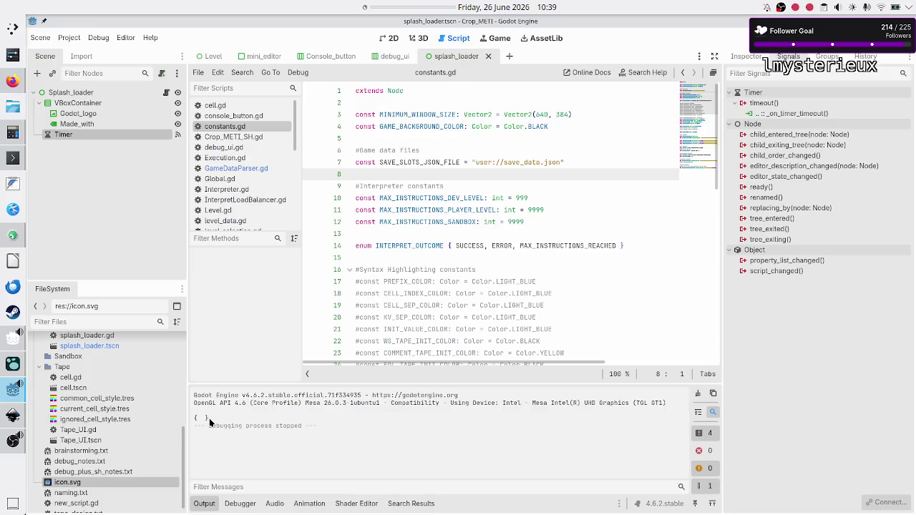
- Open GameDataParser.gd and look at the store_save_slot_data function
left_click(240, 414)
left_click(253, 172)
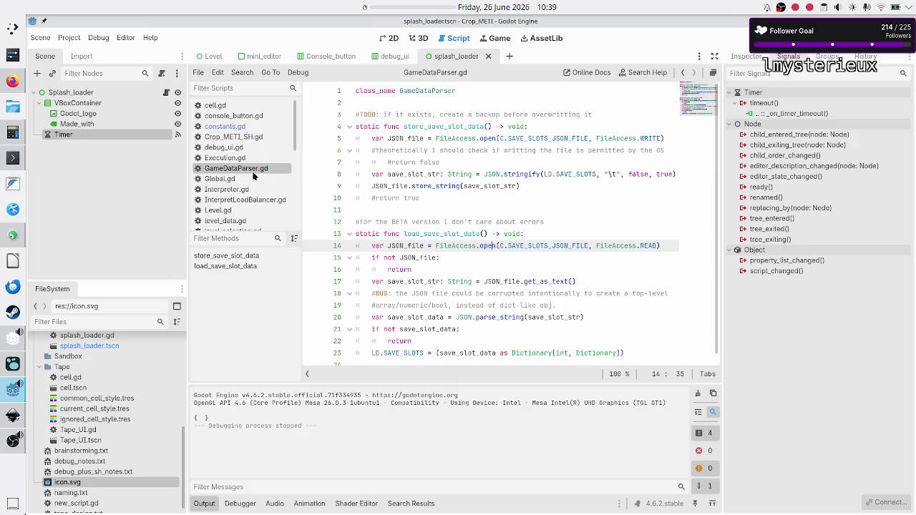
double_click(412, 127)
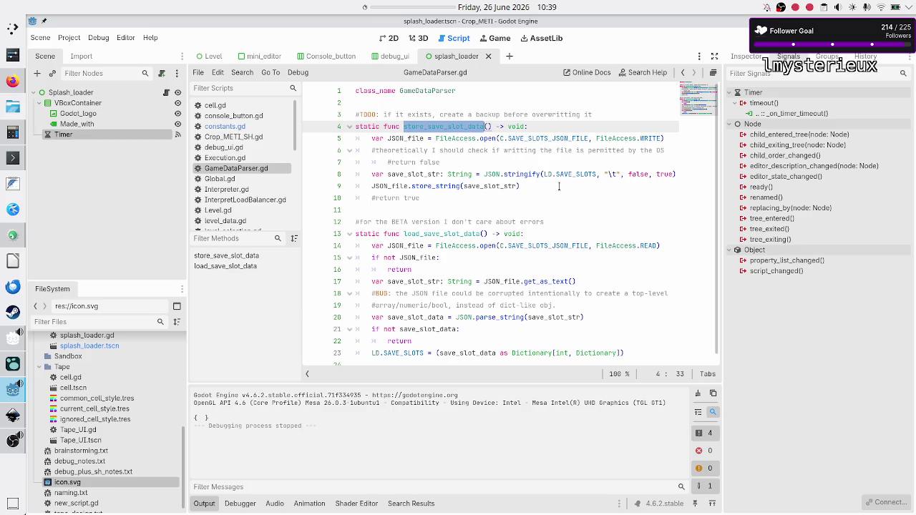
left_click(437, 138)
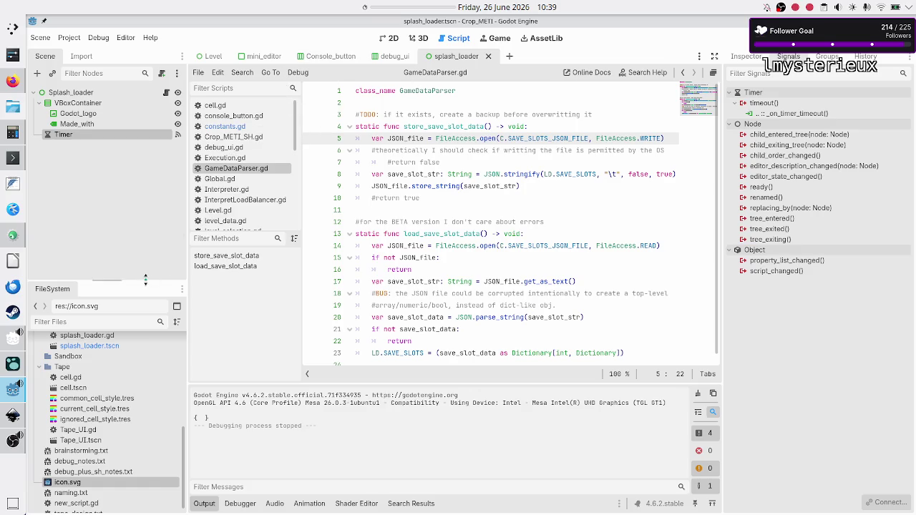
- Filter the project files for 'level_sel' and open level_selection.gd and its scene in 2D
left_click(103, 322)
type("l")
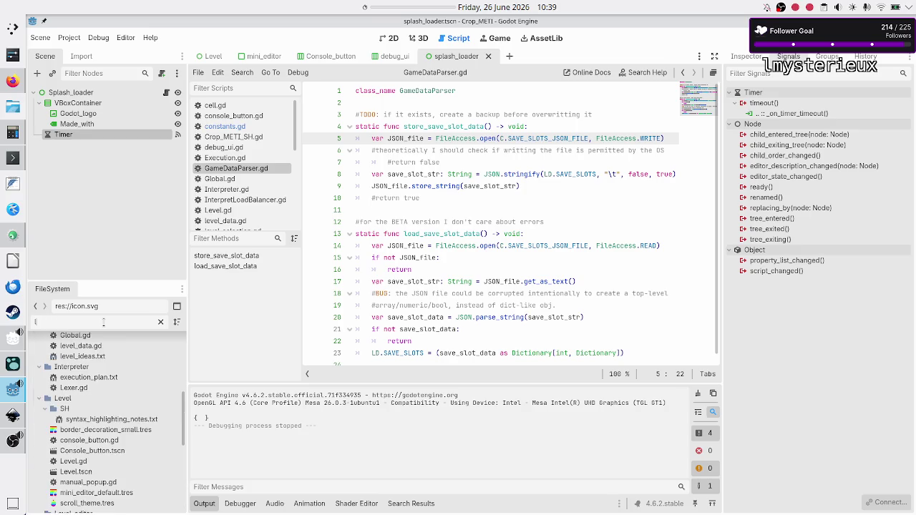
type("evel")
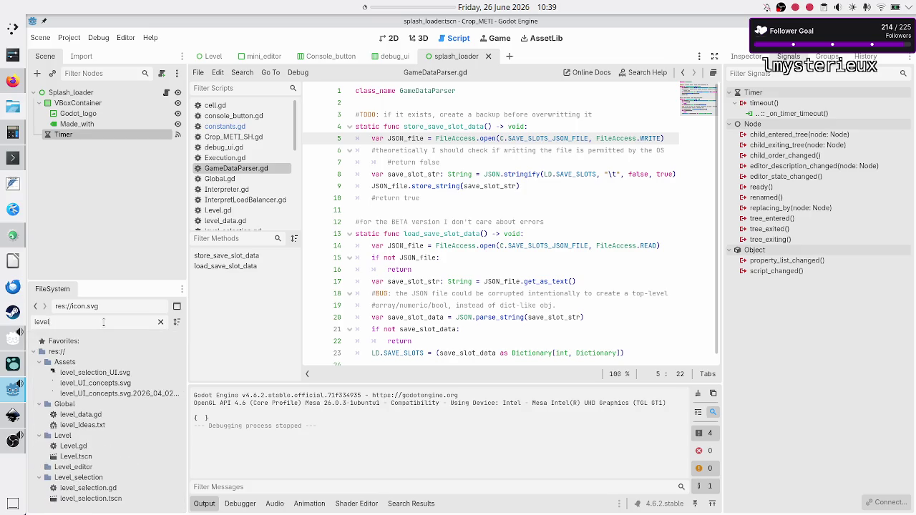
type("_sel")
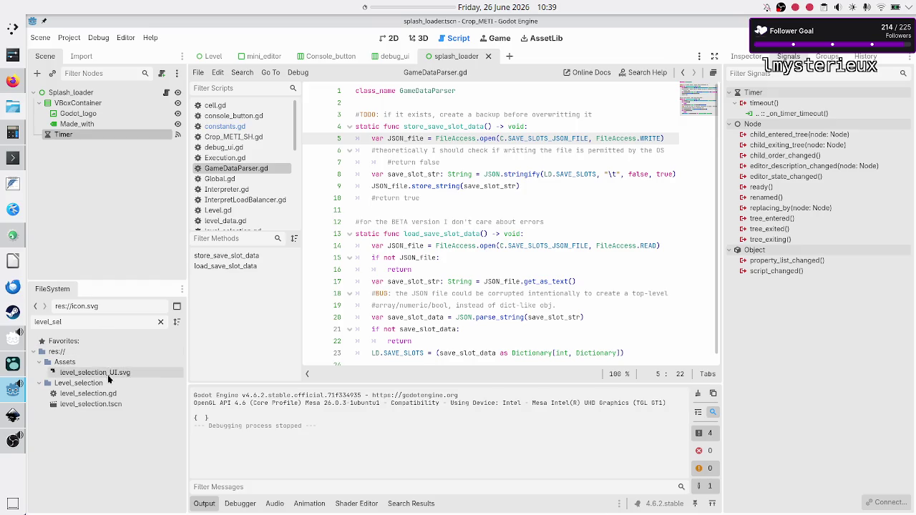
mouse_move(108, 375)
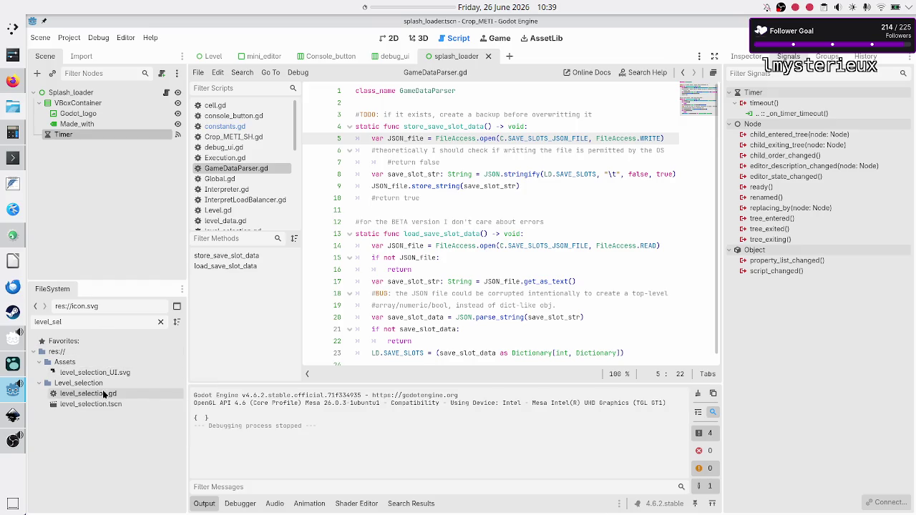
double_click(104, 393)
double_click(91, 404)
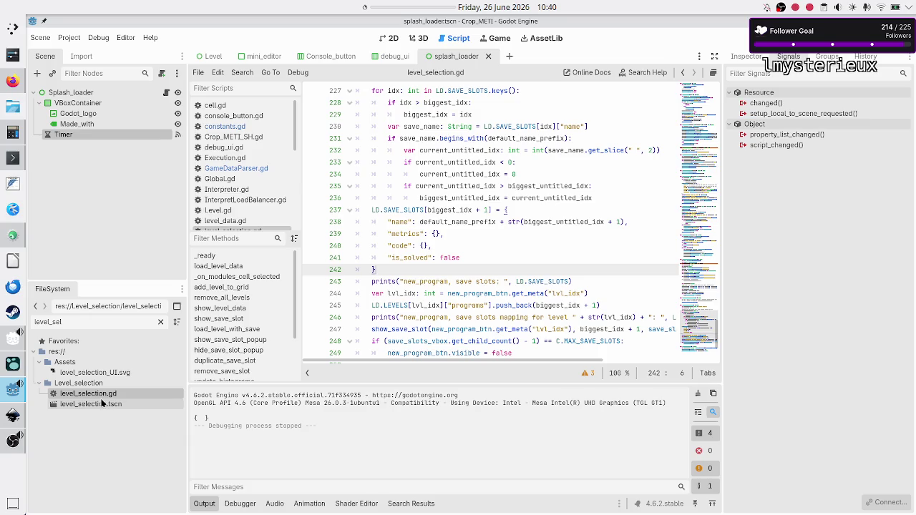
left_click(389, 37)
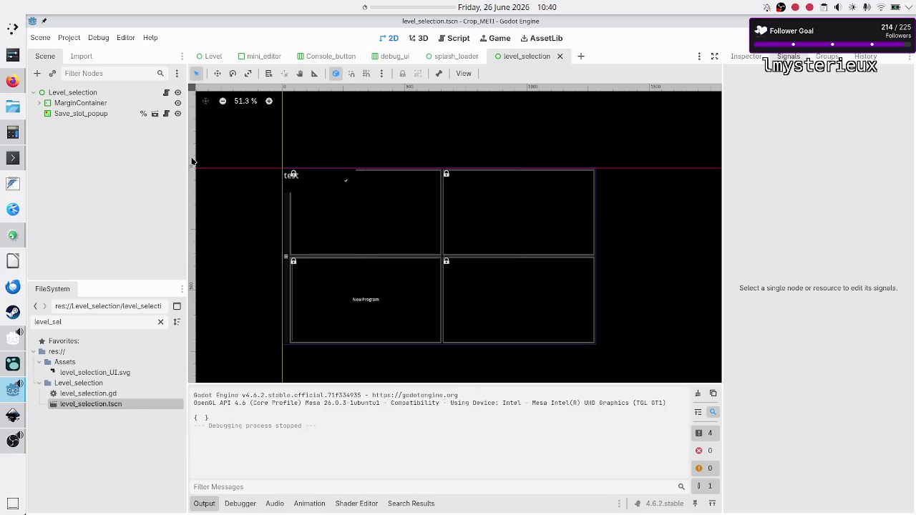
- Show the level_selection.gd code scrolled back to line 1
left_click(166, 93)
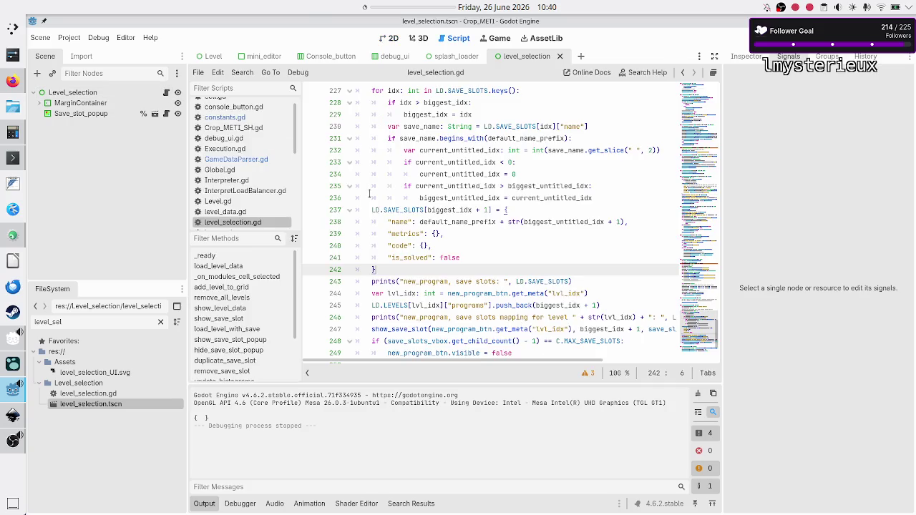
scroll(490, 237, "up", 20)
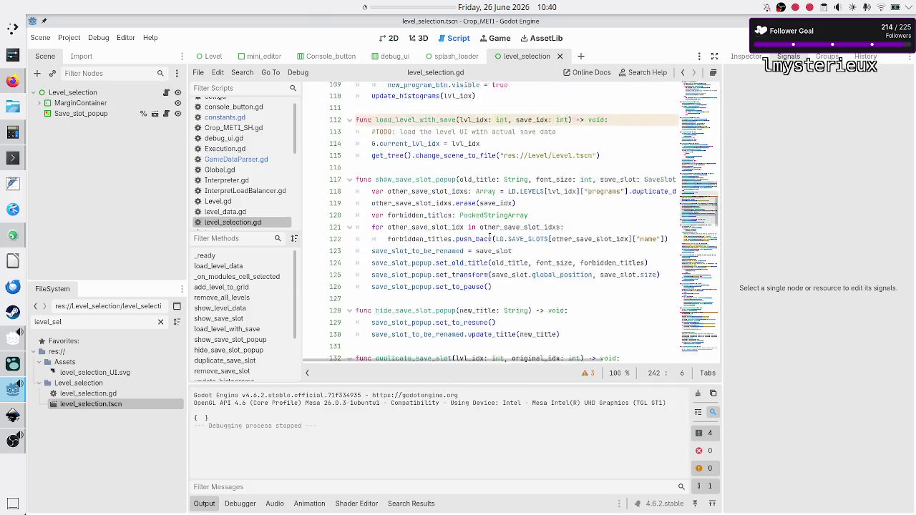
scroll(489, 237, "up", 20)
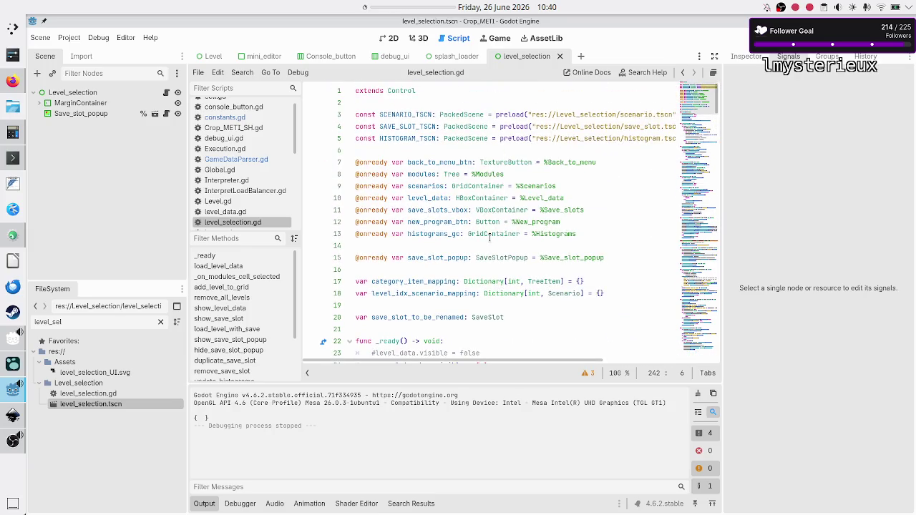
left_click(241, 72)
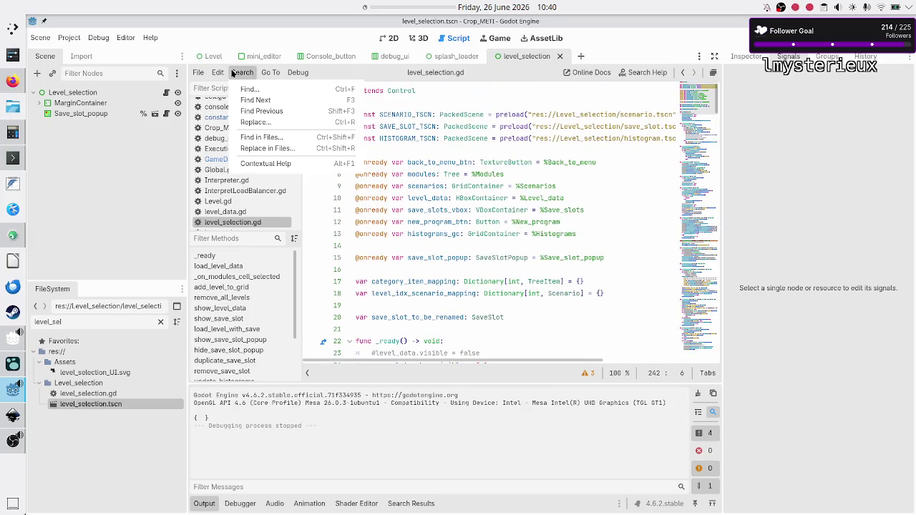
- Find LD.SAVE_SLOTS in all project files and jump to the line-101 match
left_click(271, 142)
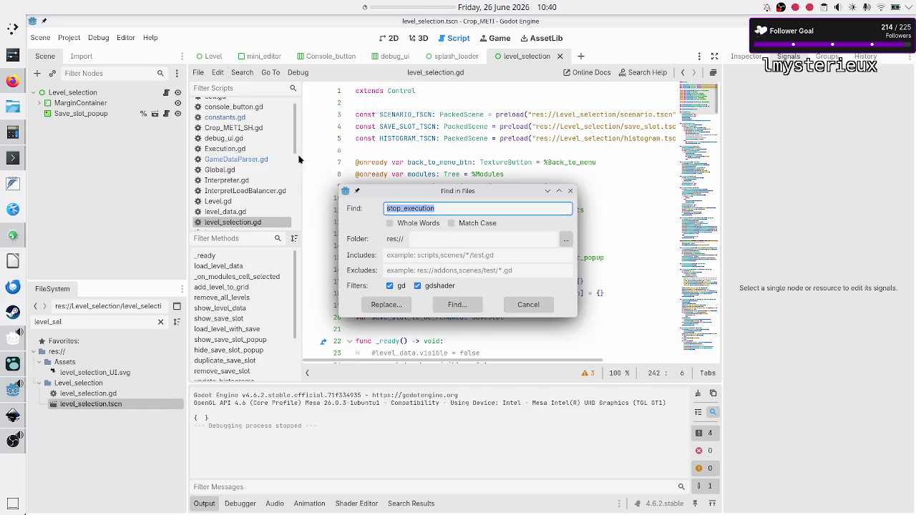
type("LD")
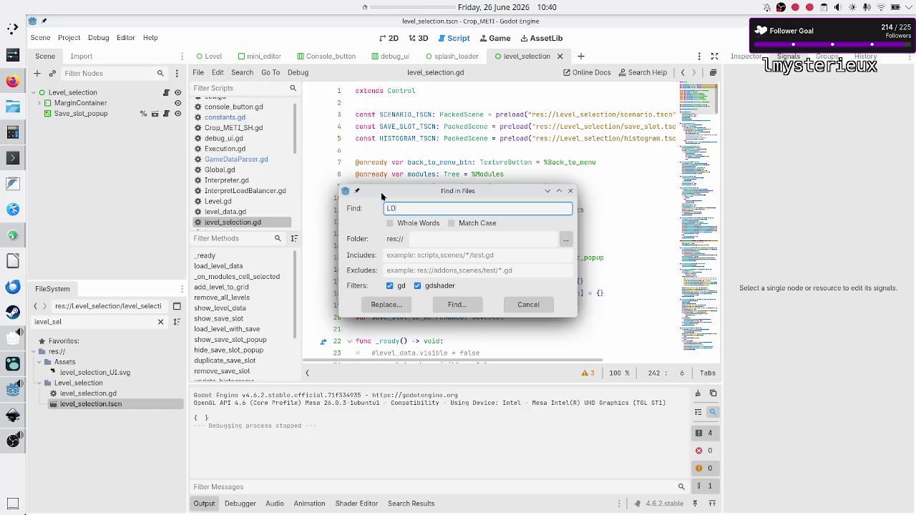
type(".SAVE_")
type("SLOTS")
left_click(464, 307)
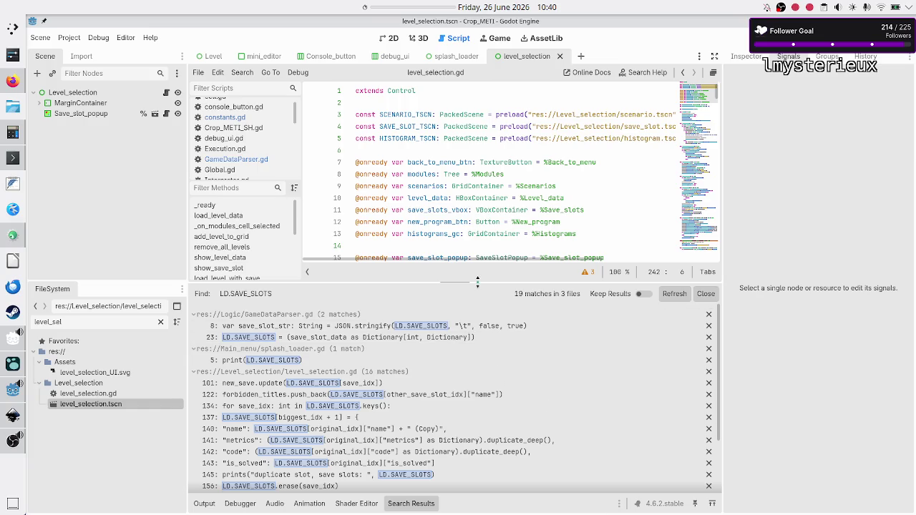
left_click_drag(478, 282, 475, 223)
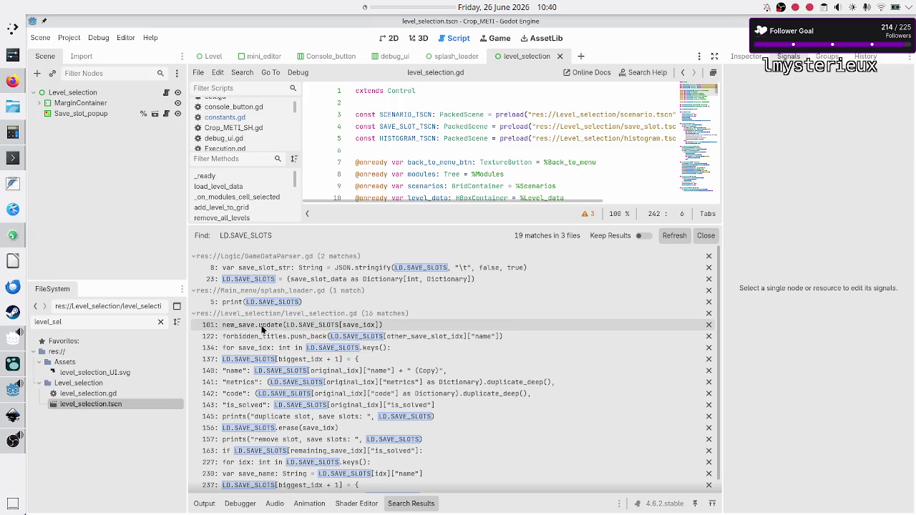
left_click(262, 328)
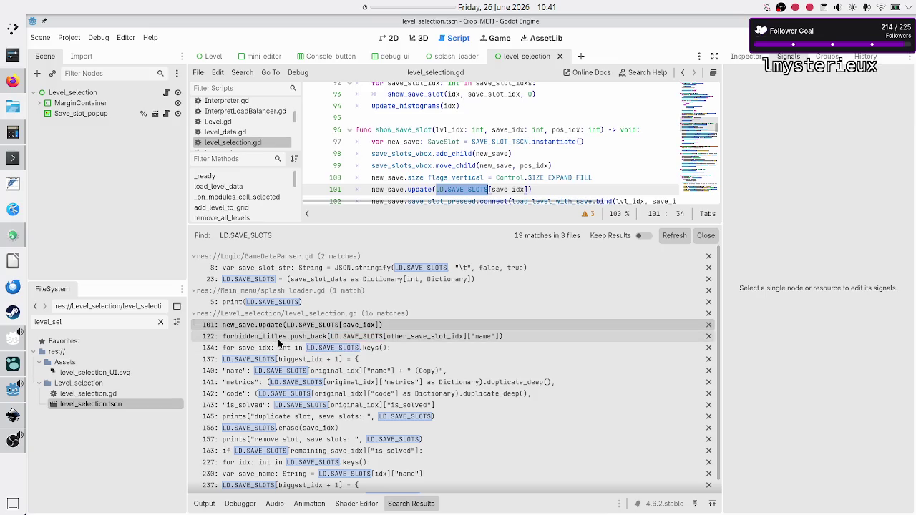
- Step through the LD.SAVE_SLOTS matches at lines 122, 134 and 137 inside duplicate_save_slot
left_click(279, 340)
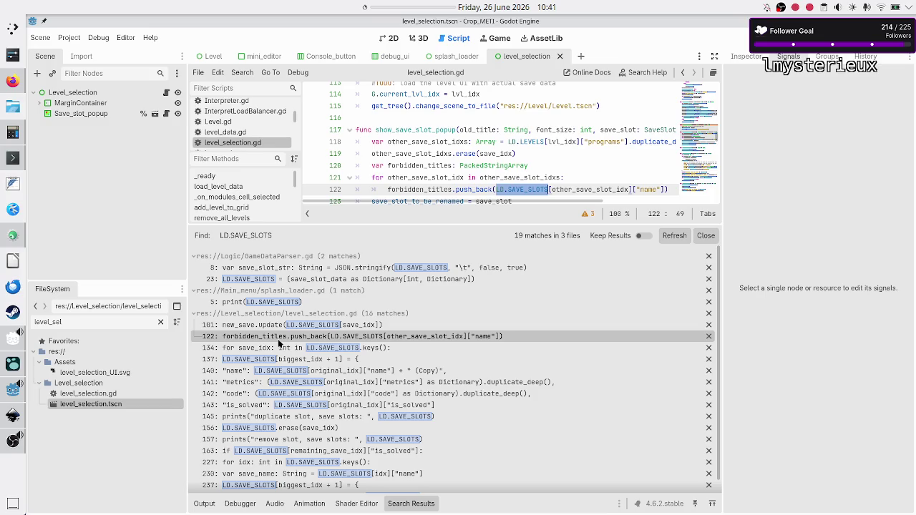
left_click(277, 350)
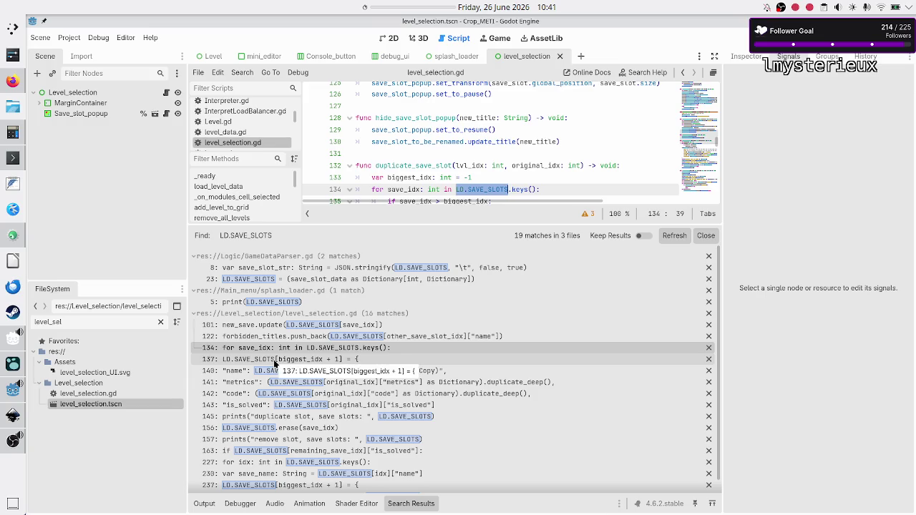
left_click(275, 359)
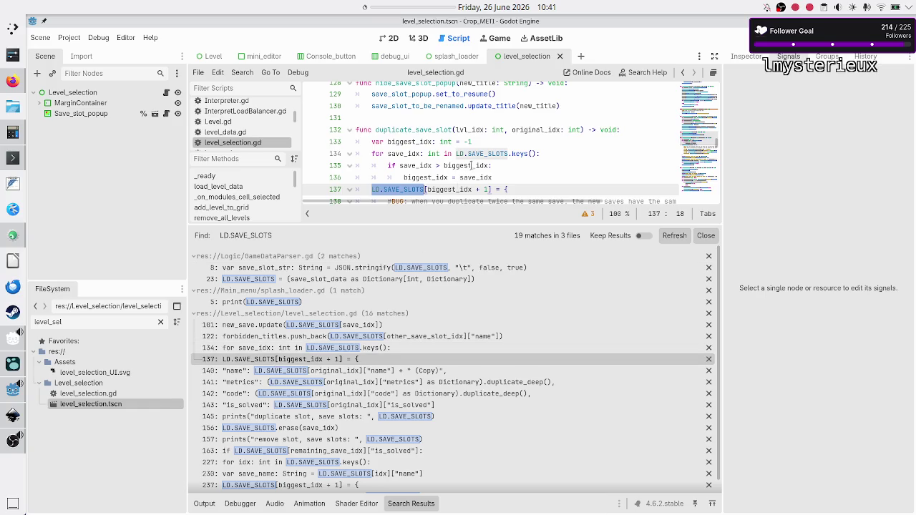
scroll(471, 165, "down", 1)
scroll(471, 165, "down", 1)
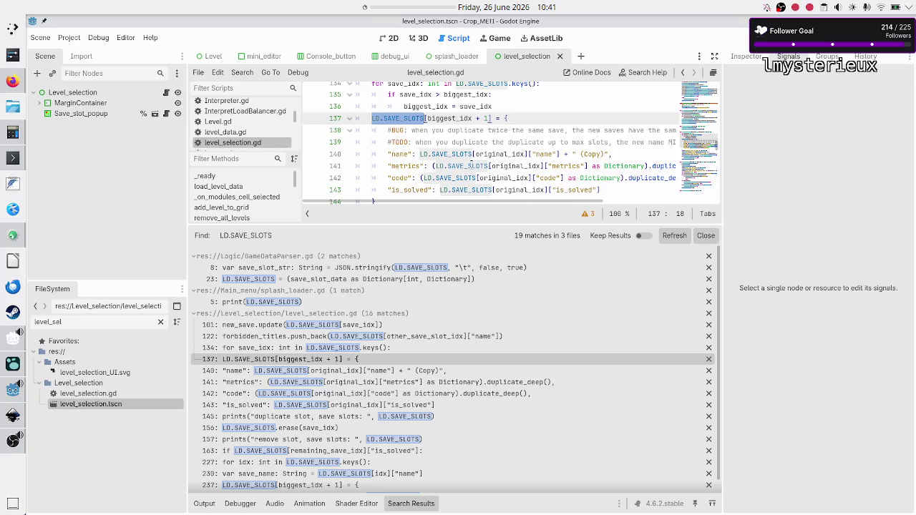
scroll(471, 165, "up", 2)
scroll(471, 165, "down", 2)
scroll(471, 165, "down", 1)
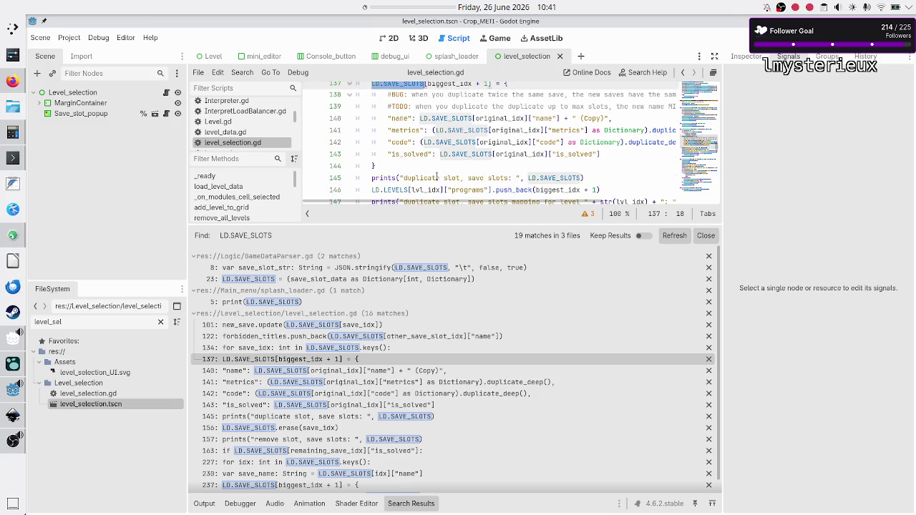
scroll(463, 169, "down", 2)
scroll(464, 170, "up", 1)
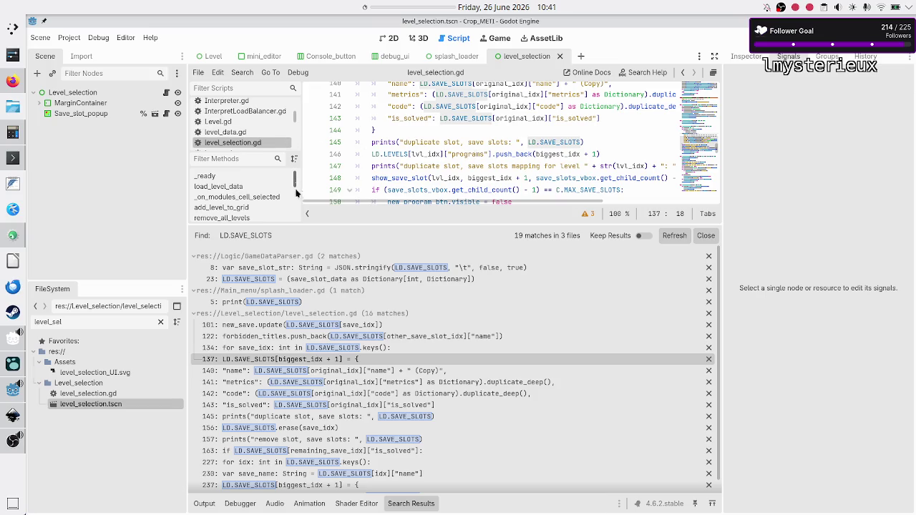
- Shrink the results panel and open level_data.gd at the SAVE_SLOTS declaration
left_click_drag(405, 226, 372, 390)
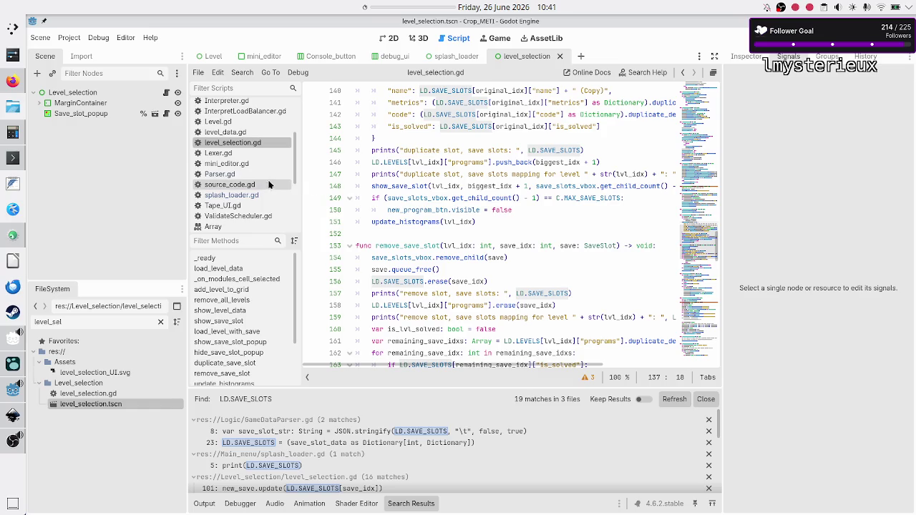
scroll(260, 195, "up", 4)
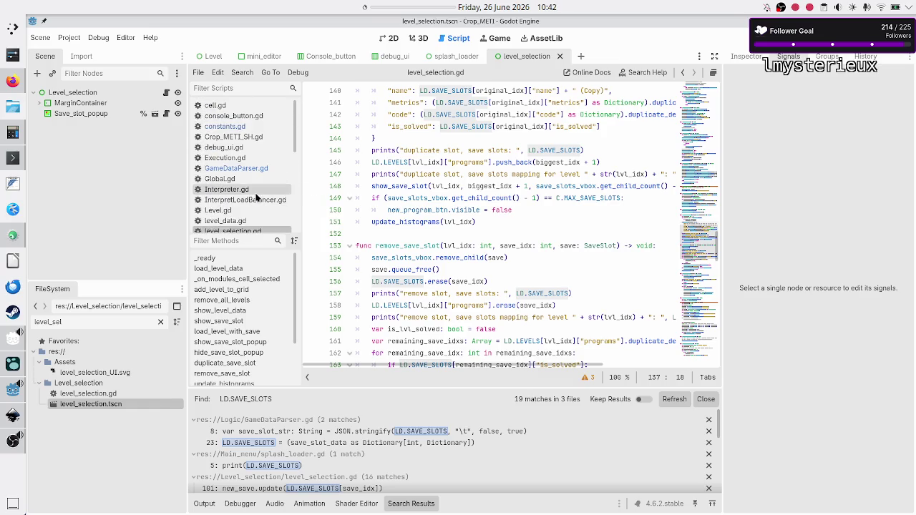
left_click(252, 226)
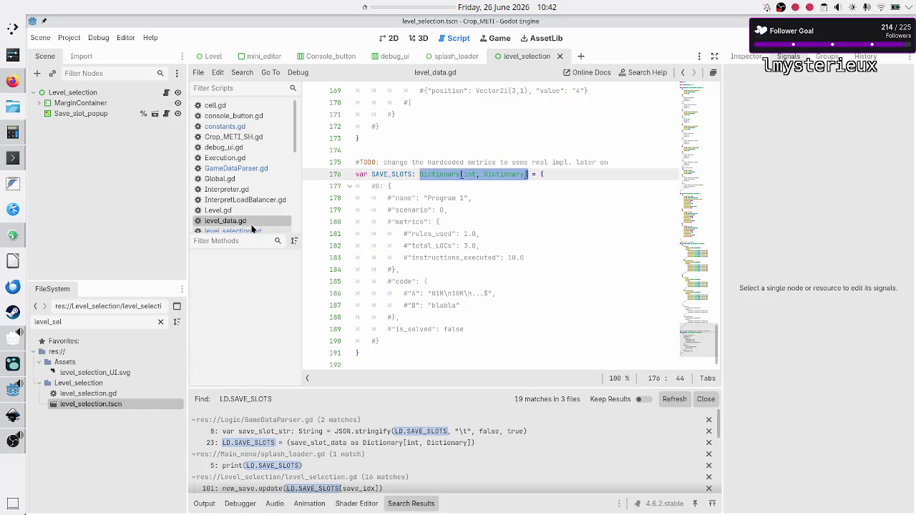
left_click(462, 222)
left_click_drag(457, 209, 389, 210)
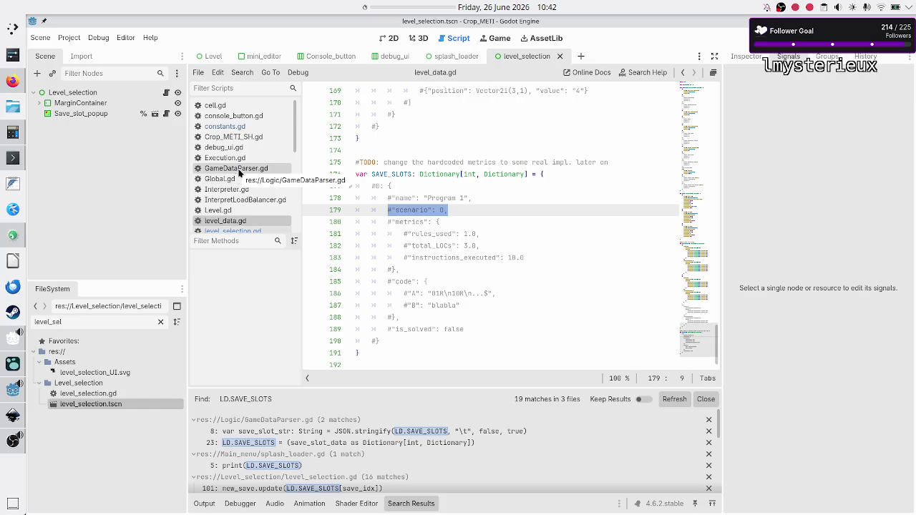
scroll(240, 197, "down", 2)
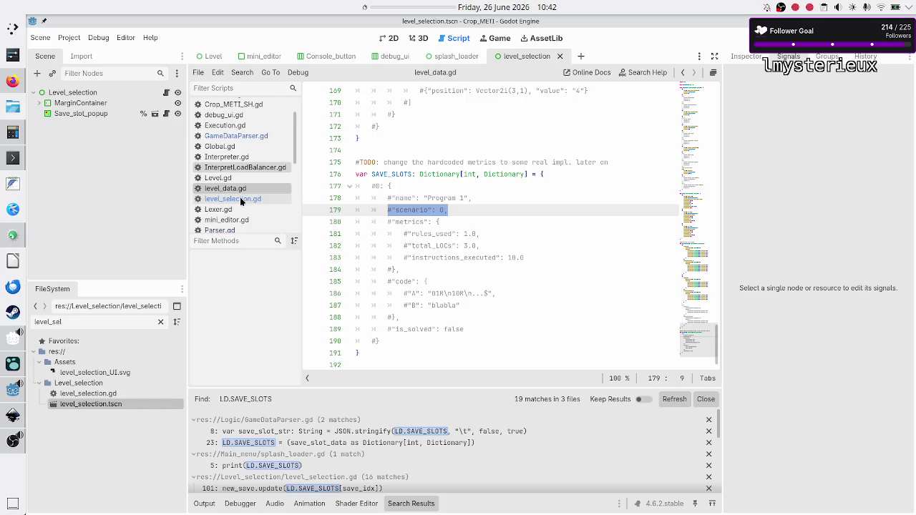
left_click(240, 199)
left_click(239, 189)
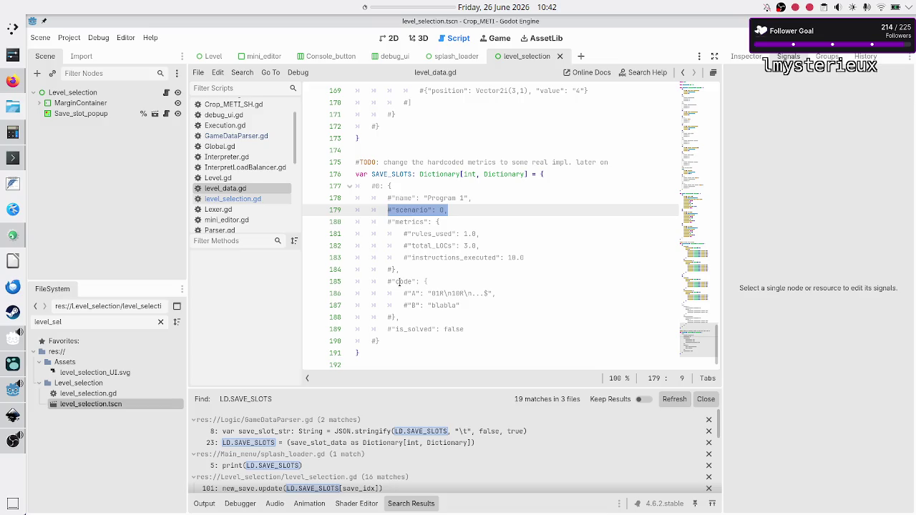
left_click(230, 200)
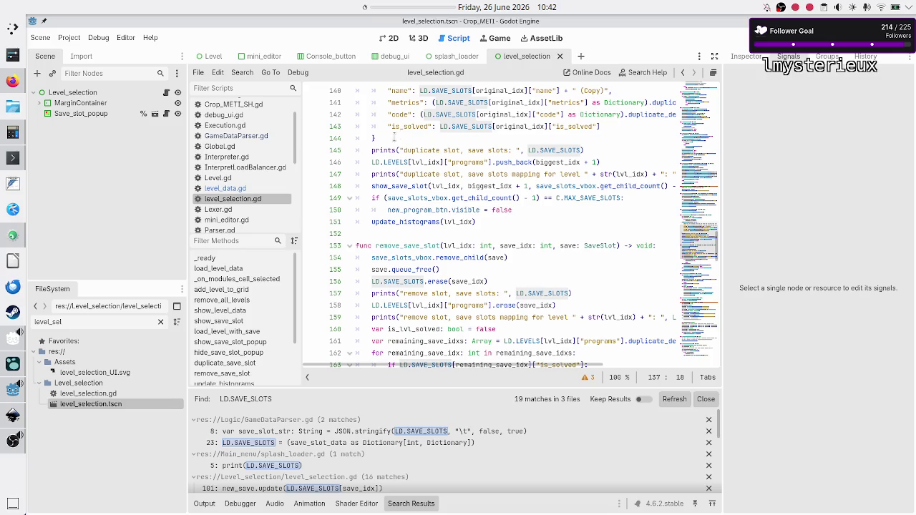
left_click(242, 190)
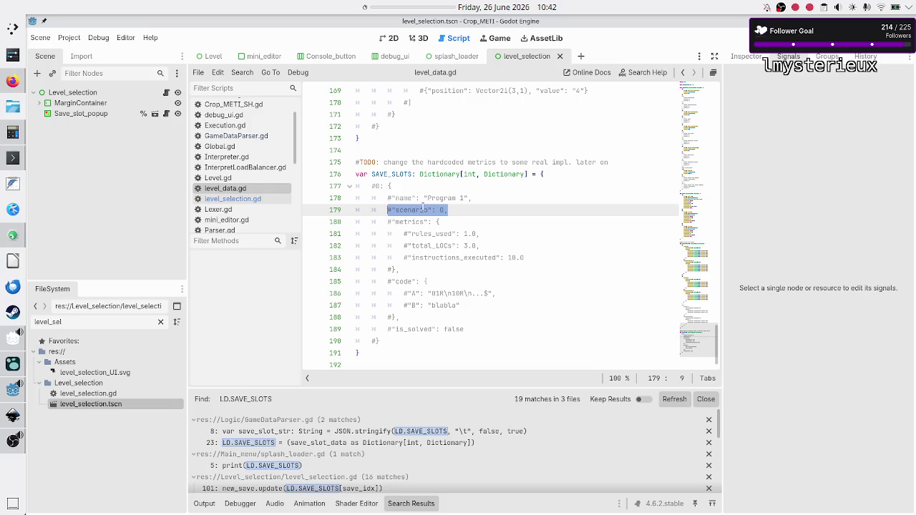
left_click(422, 209)
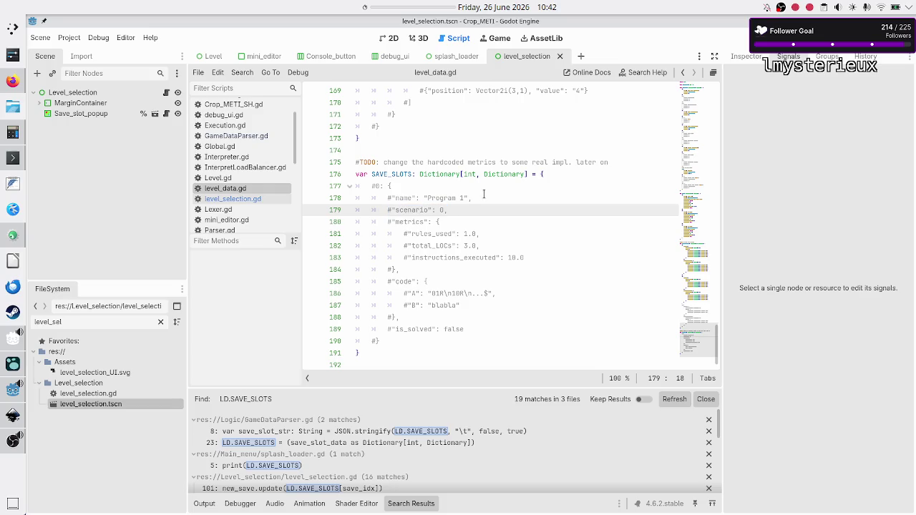
key("BackSpace")
key("BackSpace")
key("BackSpace")
- Type scenario_idx as the key of the commented example line holding value 0
type("scenario")
type("_idx")
key("shift+Left")
key("shift+Left")
key("Right")
key("shift+Left")
key("shift+Left")
key("Right")
key("shift+Left")
key("shift+Left")
key("shift+Left")
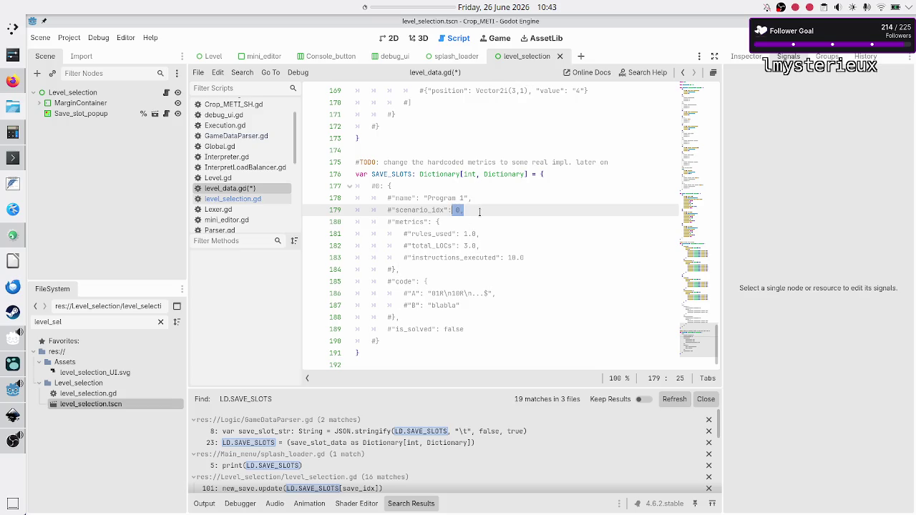
key("Right")
key("shift+Left")
key("shift+Left")
key("shift+Left")
- Check the new scenario_idx line by selecting its 0 value, then the whole line
key("Down")
key("Up")
key("shift+Left")
key("shift+Left")
key("shift+Left")
key("Left")
key("shift+Right")
key("shift+Right")
key("shift+Right")
key("Right")
key("shift+Left")
key("shift+Left")
key("shift+Left")
key("Left")
key("shift+Right")
key("shift+Left")
key("shift+Left")
key("shift+Left")
key("shift+Right")
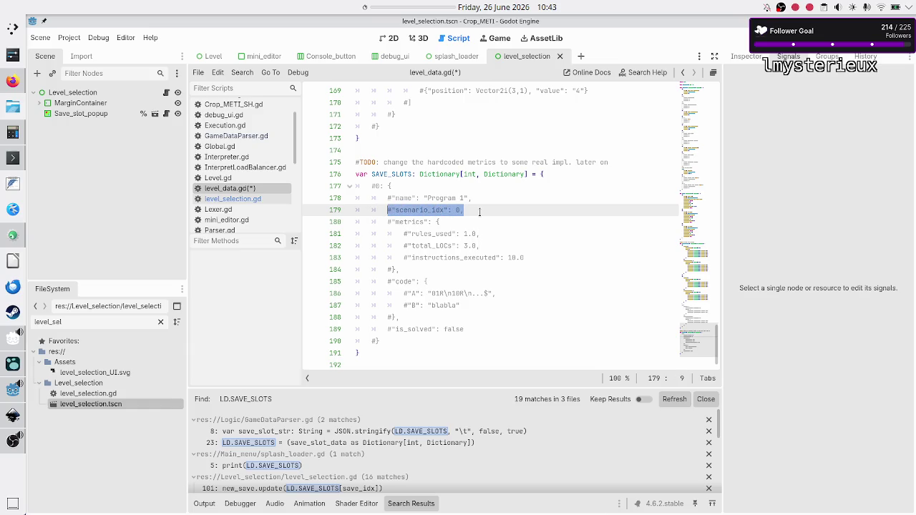
key("Down")
- Check the colon and 0 value at the line end, then select the scenario_idx key name
key("Left")
key("shift+Left")
key("shift+Left")
key("shift+Left")
key("Right")
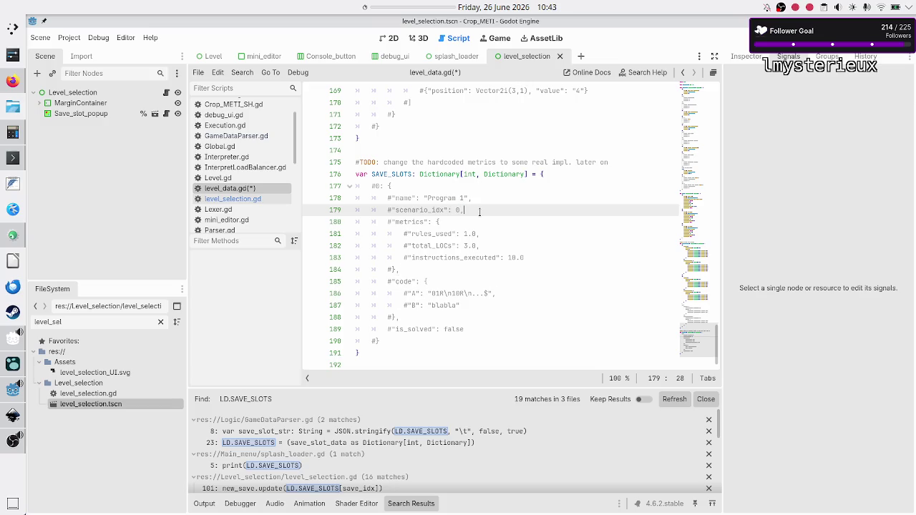
key("shift+Left")
key("shift+Left")
key("shift+Left")
key("Right")
double_click(430, 209)
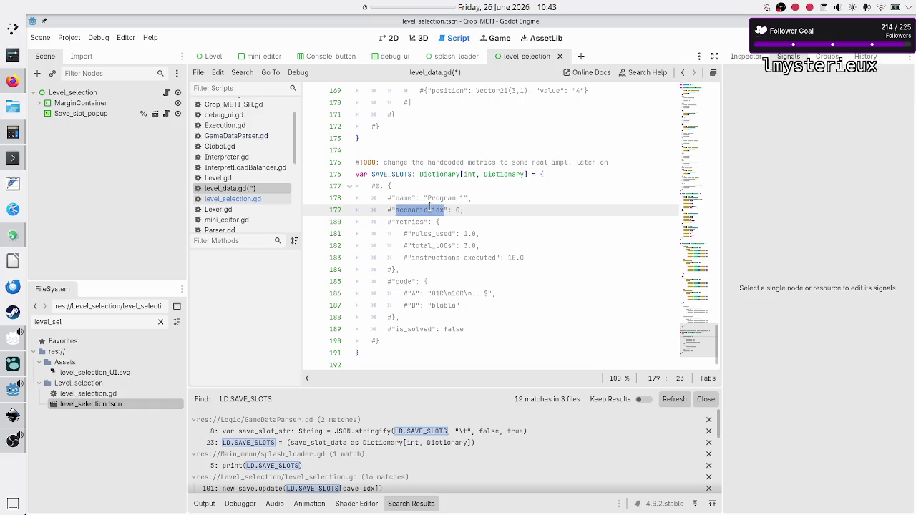
left_click(267, 200)
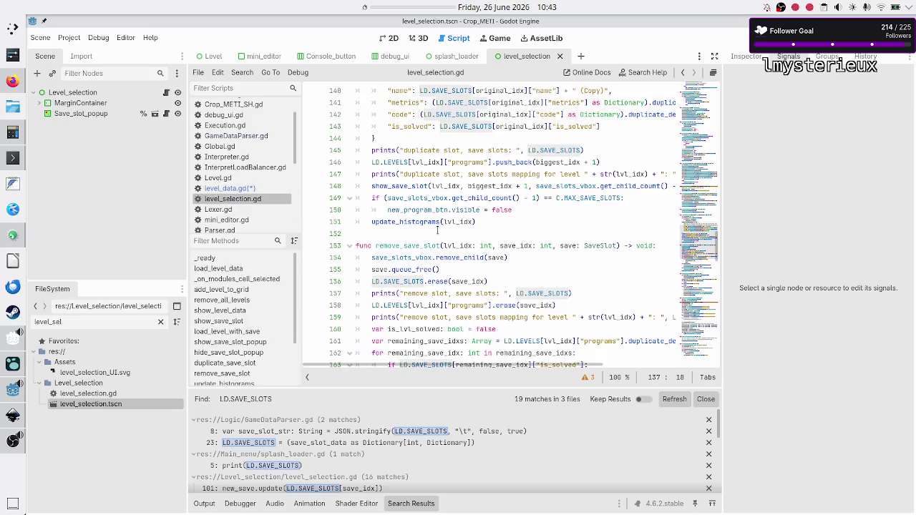
- Compare duplicate_save_slot's entries in level_selection.gd with the scenario_idx key in level_data.gd
scroll(443, 176, "up", 4)
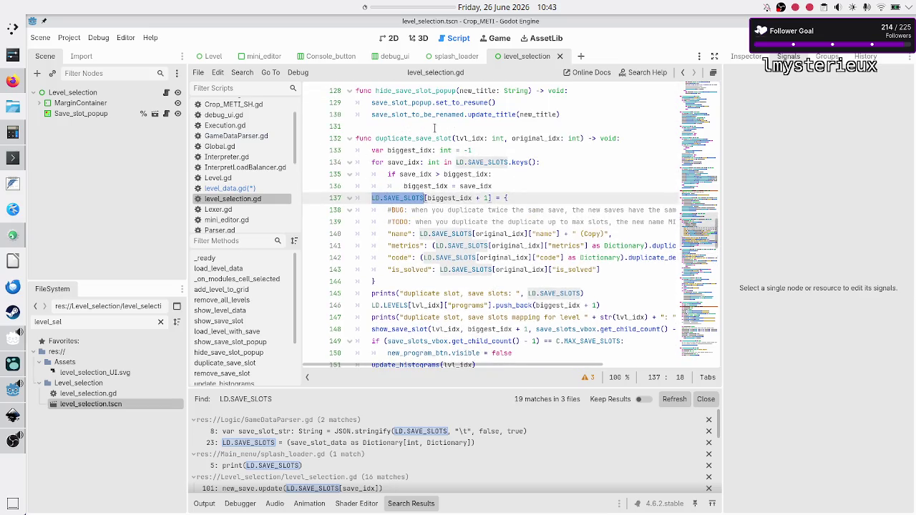
left_click(396, 245)
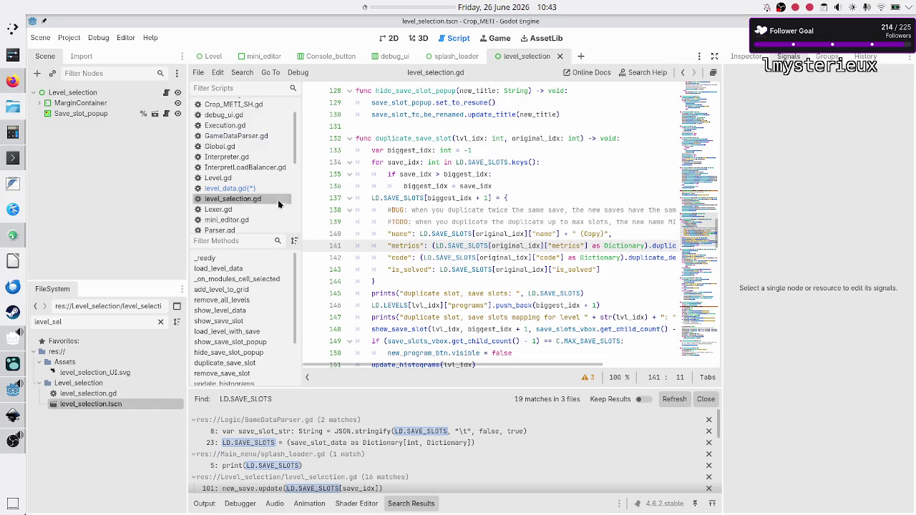
left_click(247, 190)
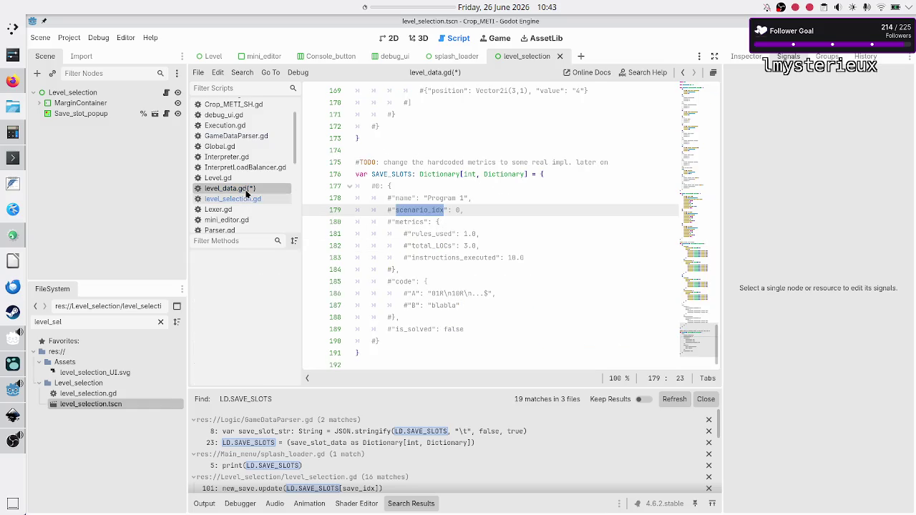
left_click(242, 200)
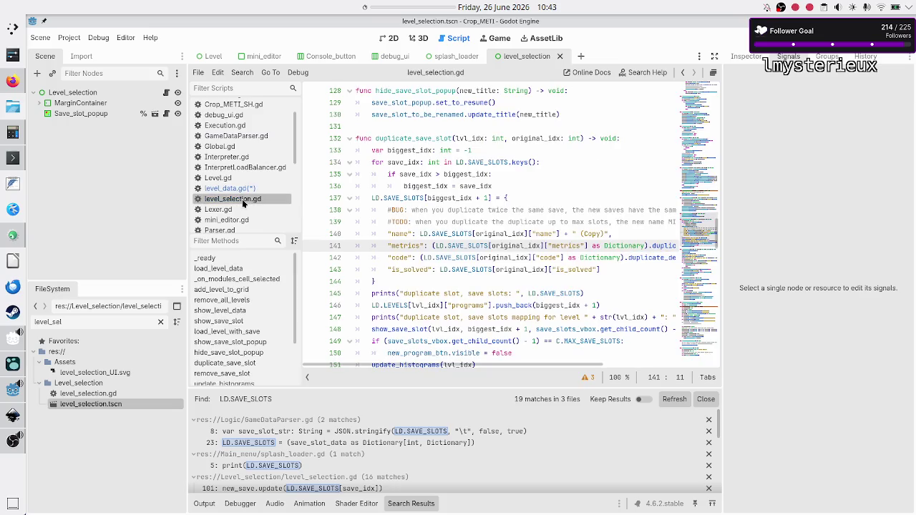
- Add a "scenario_idx": lvl_idx entry right after "name" in duplicate_save_slot
left_click(448, 231)
key("End")
key("Down")
key("Up")
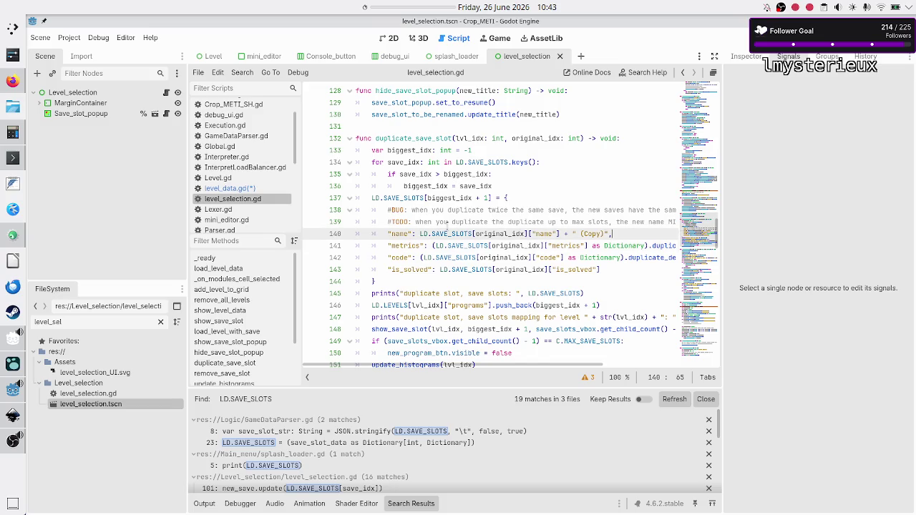
key("Return")
type("\"scenario_idx\"")
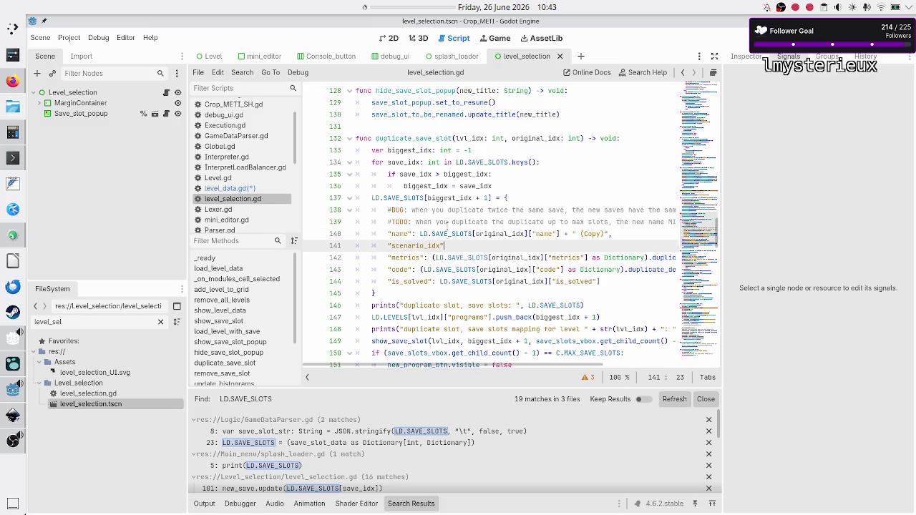
type(": ")
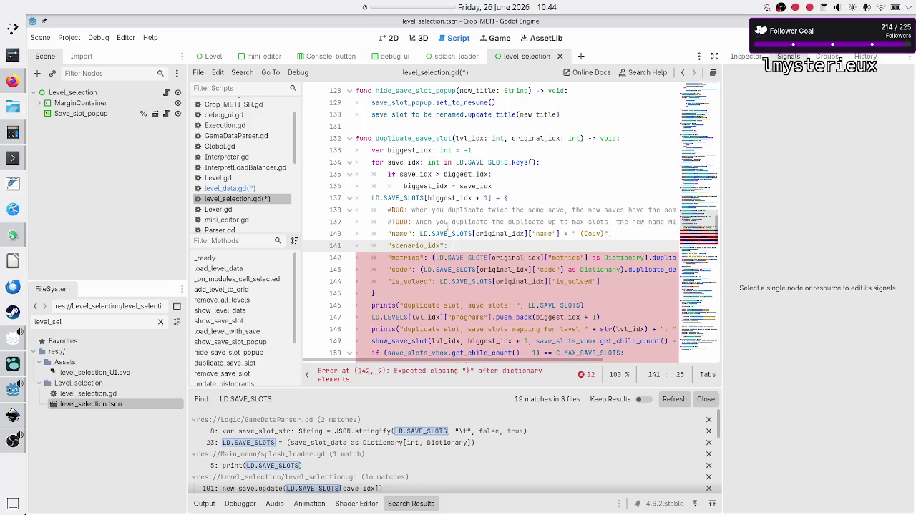
type("lvl_idx")
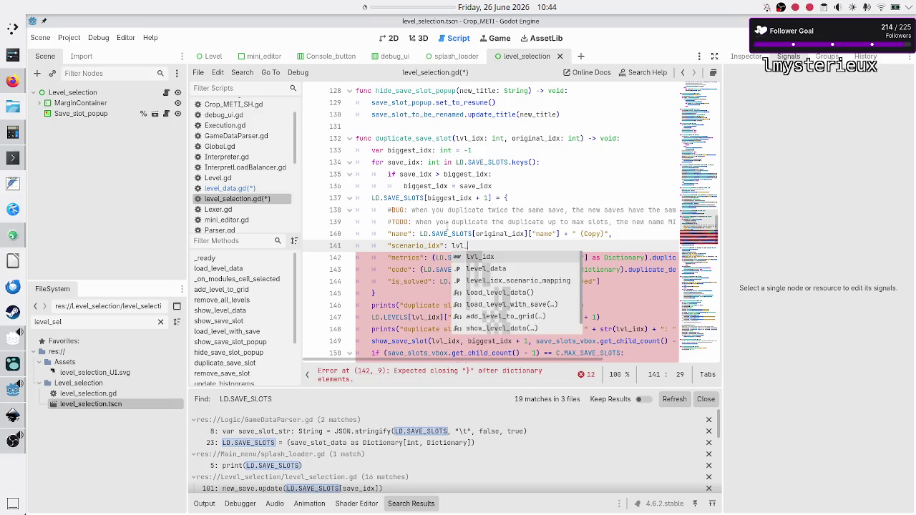
key("Escape")
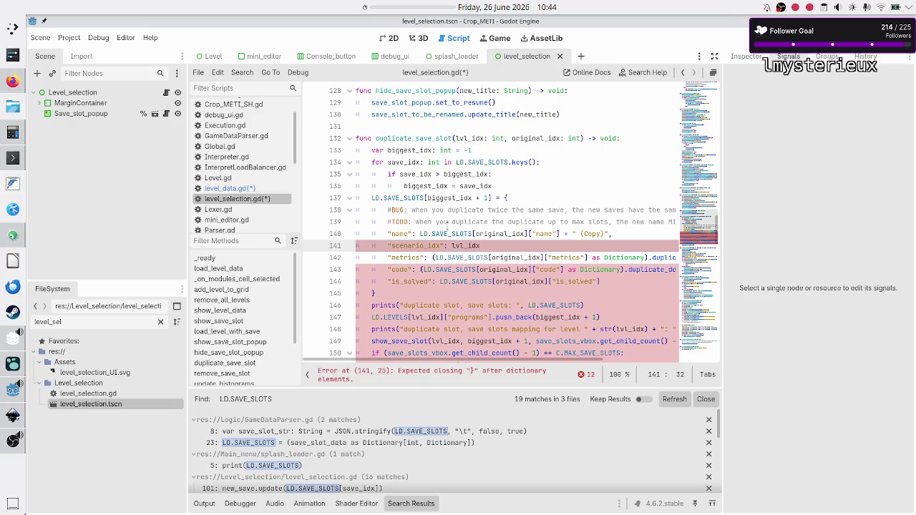
key("Escape")
key("Home")
key("shift+End")
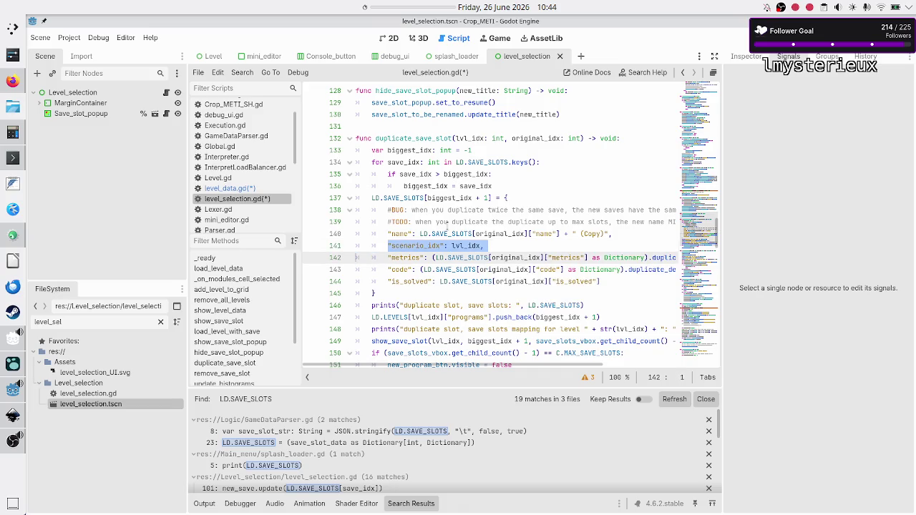
key("Home")
key("Home")
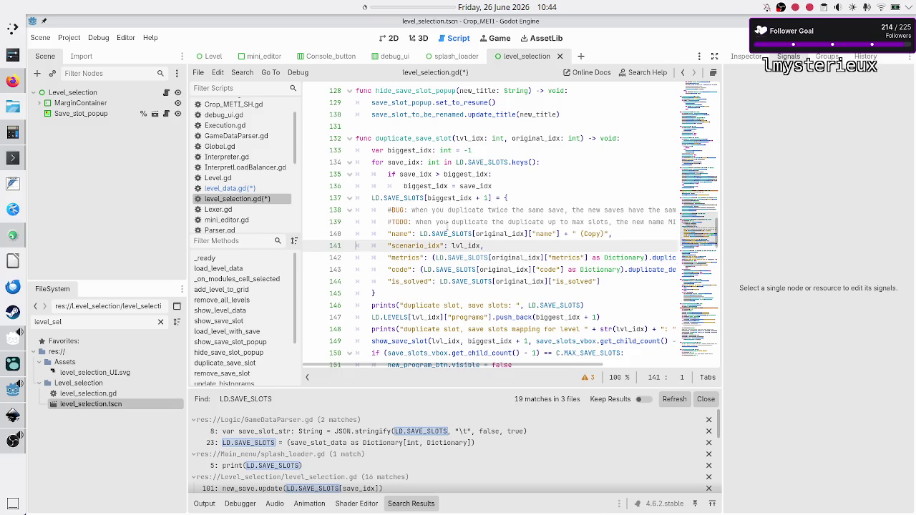
key("Right")
key("Right")
- Review the edited duplicate_save_slot and the remove_save_slot function below it
key("Down")
key("Home")
key("Home")
key("Down")
key("Down")
key("Down")
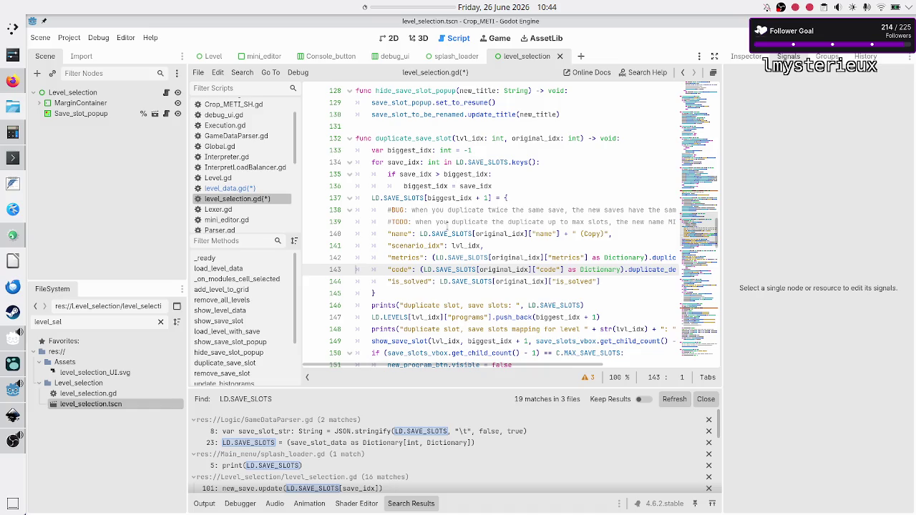
key("Down")
key("Down")
key("Down")
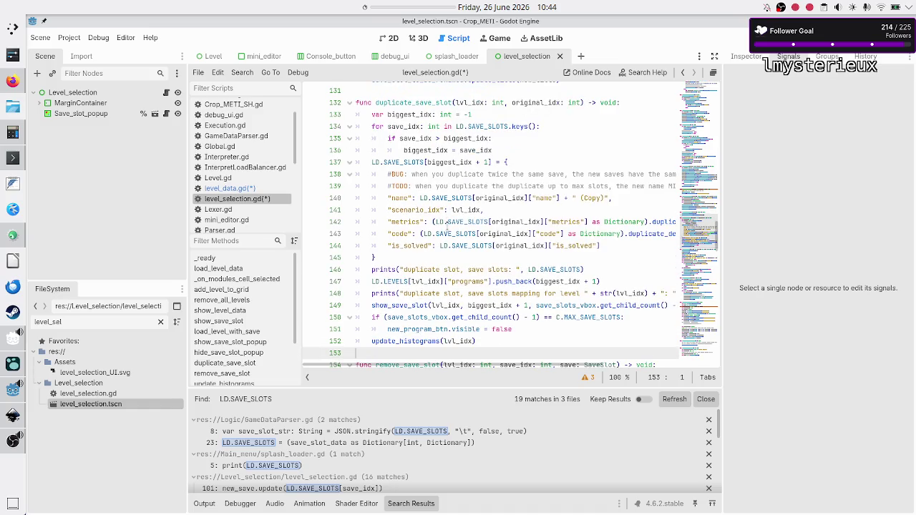
key("Down")
key("Down")
key("Down")
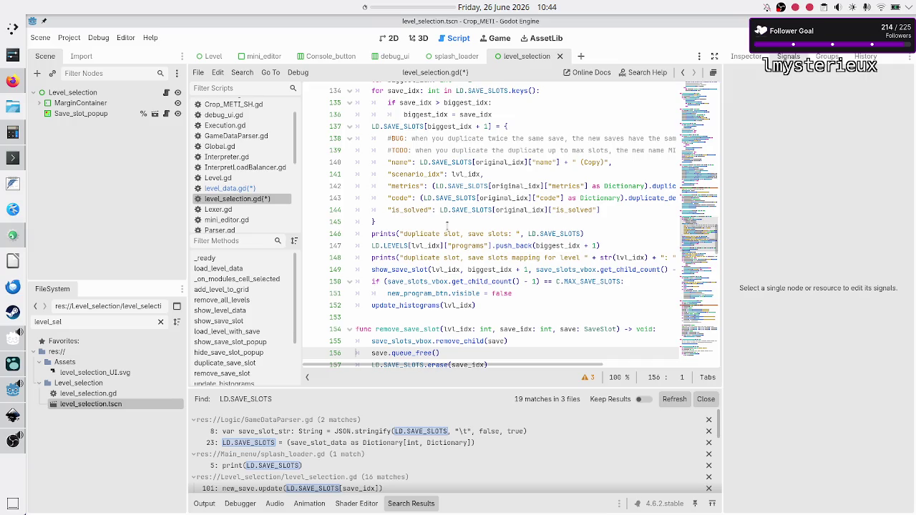
key("Up")
key("Up")
key("Up")
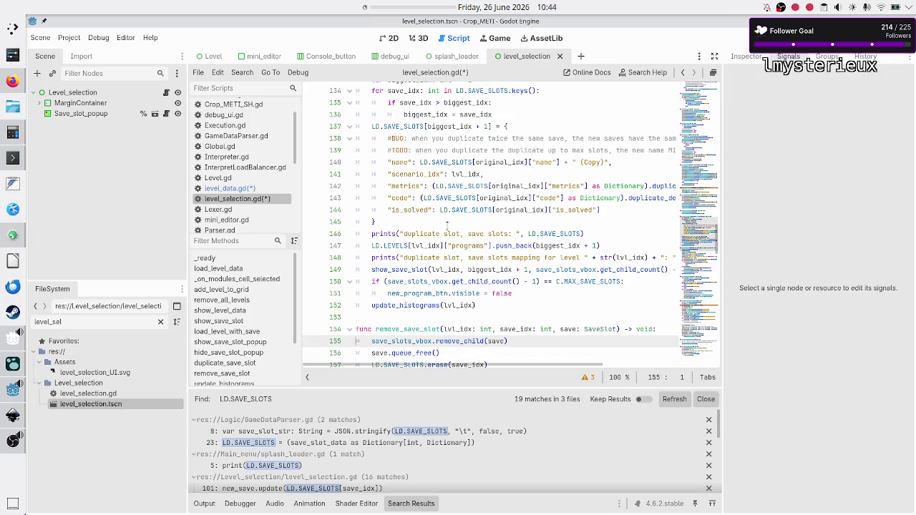
key("Down")
key("Down")
key("Down")
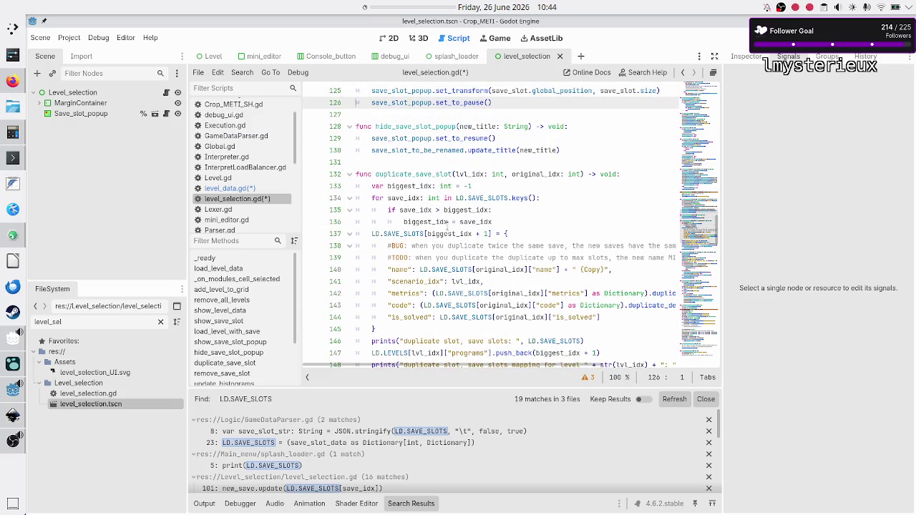
key("Down")
key("Down")
key("Down")
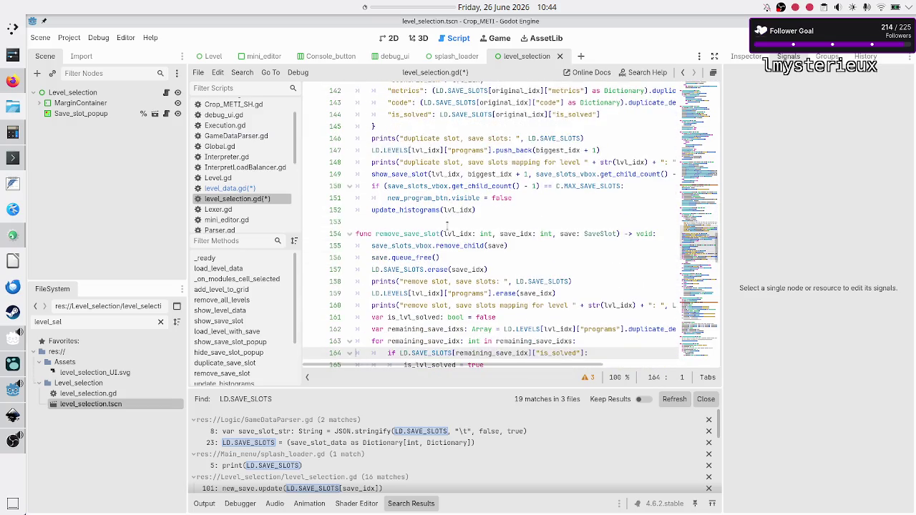
key("Down")
key("Down")
key("Down")
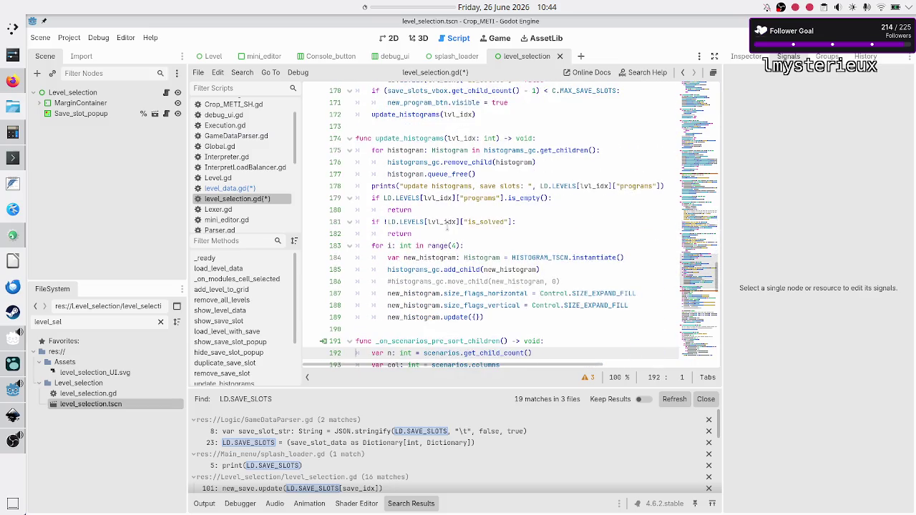
key("Down")
key("Down")
key("Down")
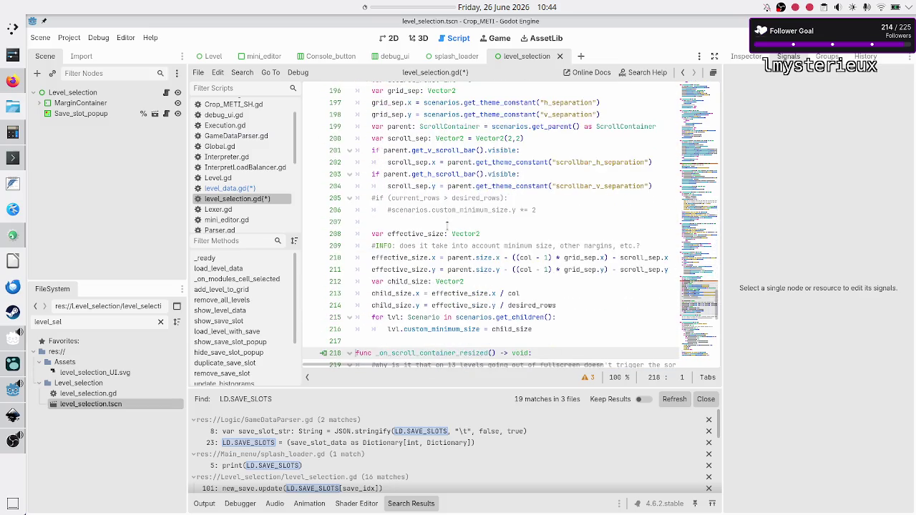